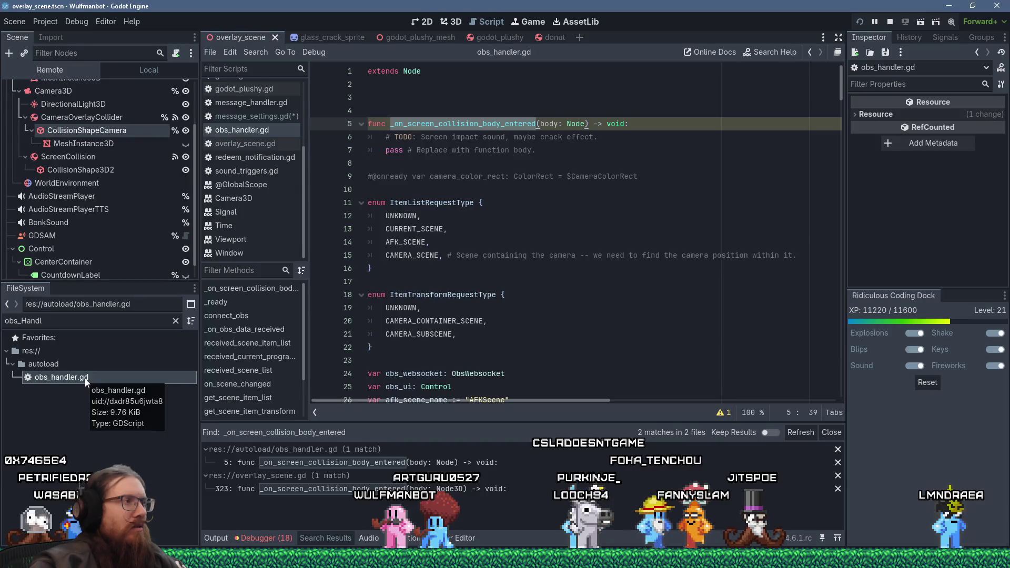
# Step: Check which scenes use obs_handler.gd via View Owners; there are no owners
pyautogui.rightClick(84, 378)
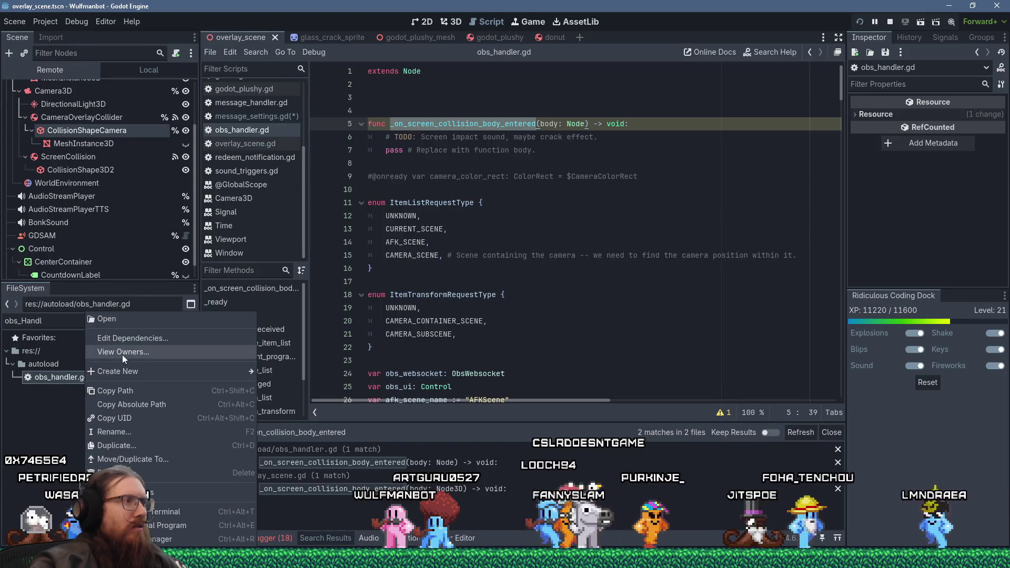
pyautogui.click(122, 352)
pyautogui.click(650, 194)
# Step: Delete the screen-collision stub and commented camera line, save, and show the Errors list
pyautogui.moveTo(542, 151)
pyautogui.mouseDown()
pyautogui.moveTo(400, 124)
pyautogui.moveTo(395, 103)
pyautogui.mouseUp()
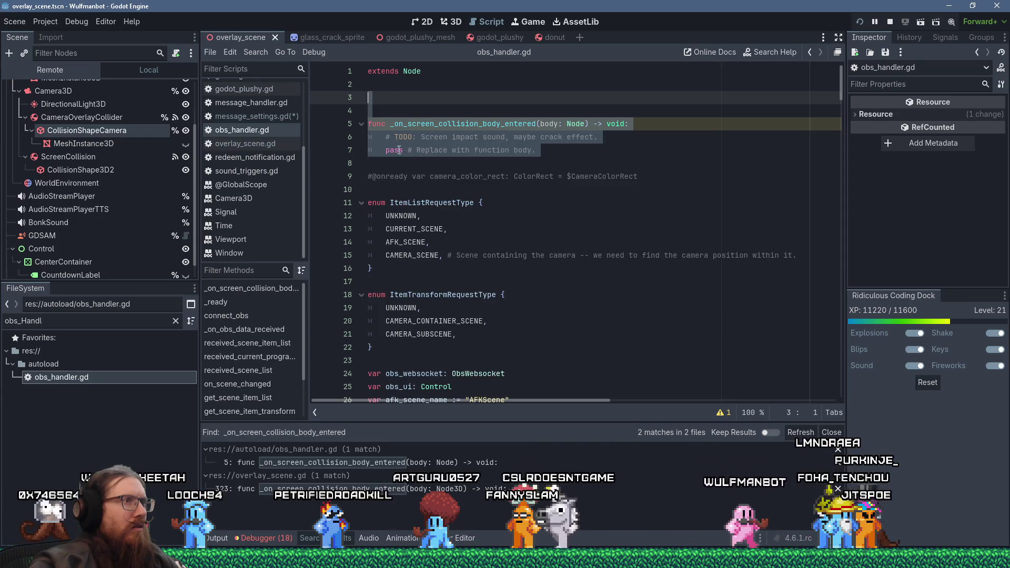
pyautogui.moveTo(639, 176); pyautogui.dragTo(364, 100)
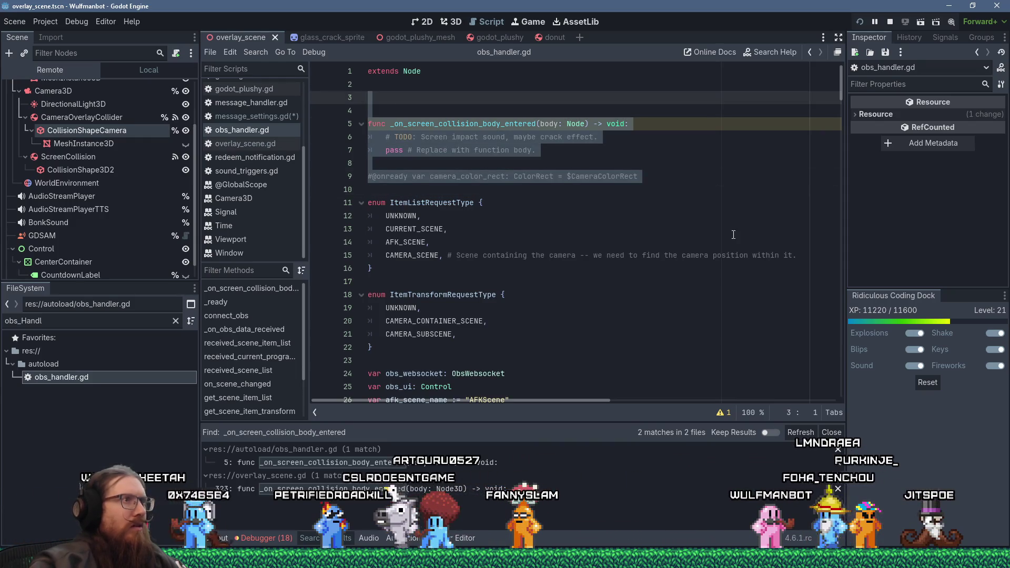
pyautogui.press('Delete')
pyautogui.press('Return')
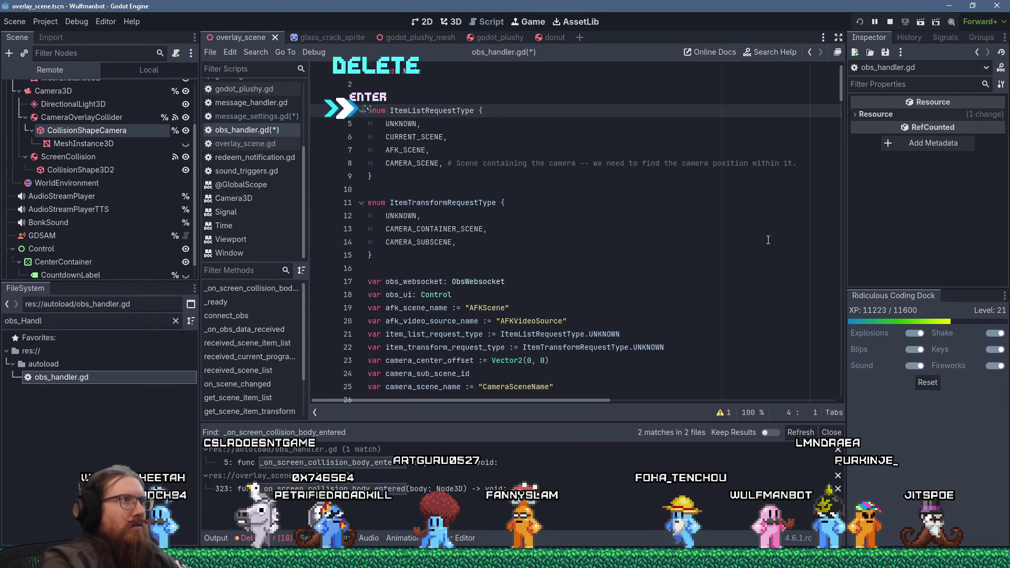
pyautogui.hotkey('ctrl', 's')
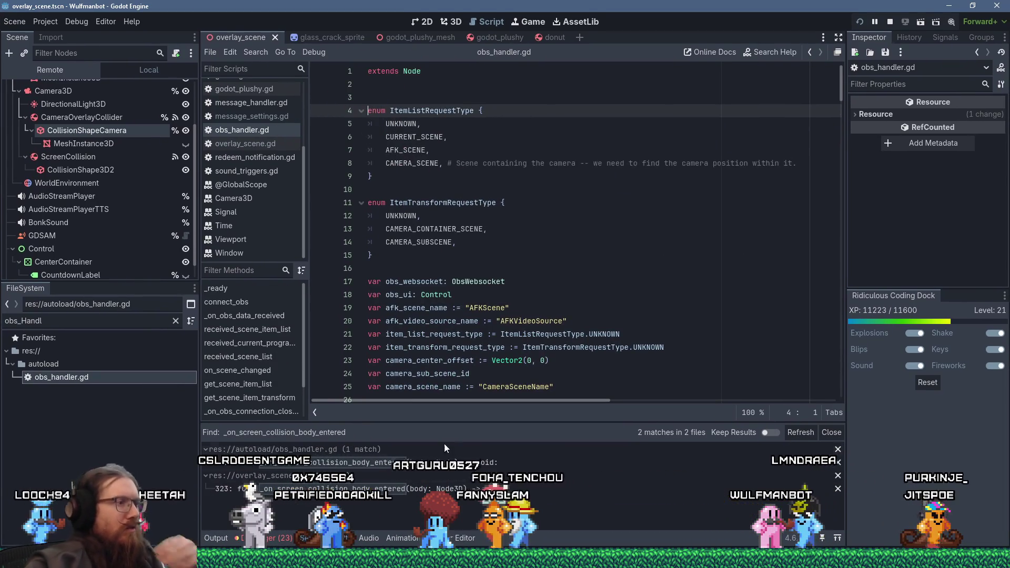
pyautogui.hotkey('alt', 'd')
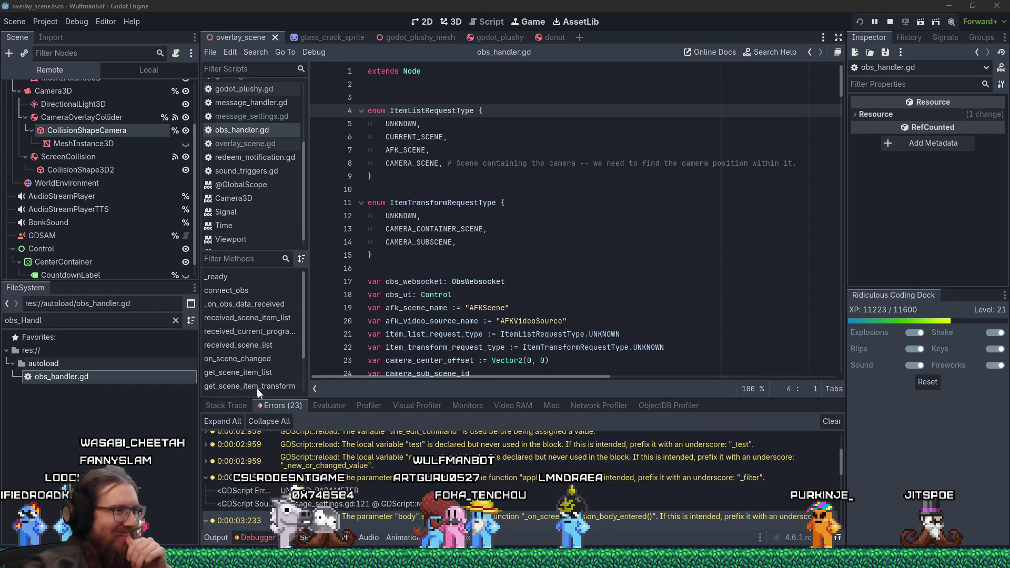
# Step: Replace full_path with path_lower in _on_sound_played, save overlay_scene.gd, then jump to line 325
pyautogui.scroll(-5, 505, 453)
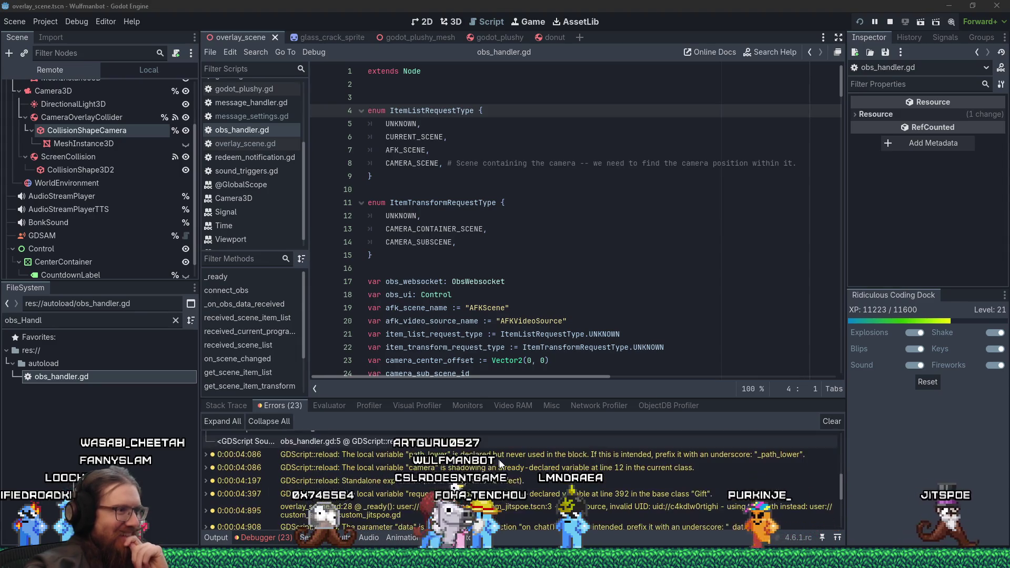
pyautogui.doubleClick(497, 456)
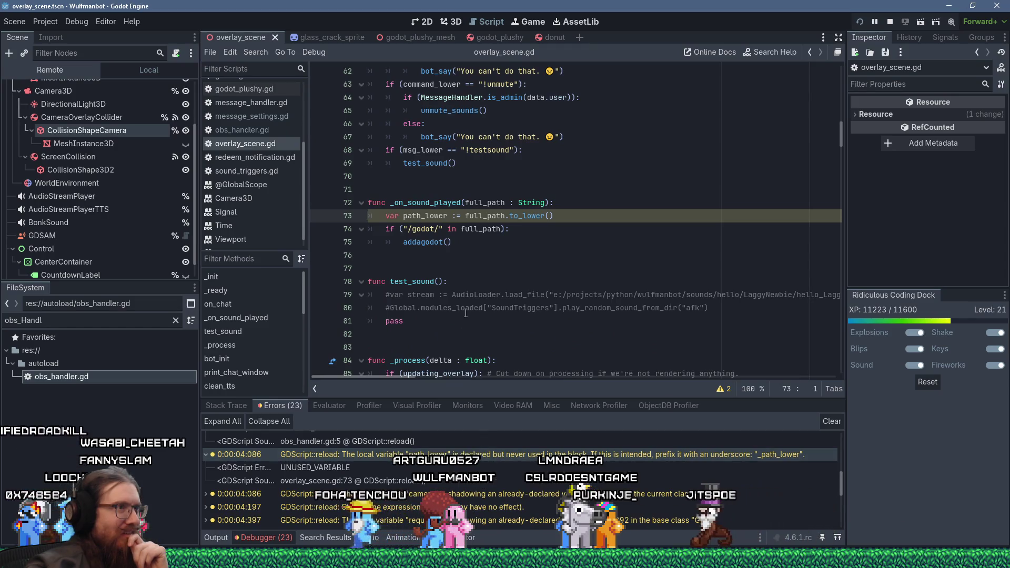
pyautogui.doubleClick(491, 230)
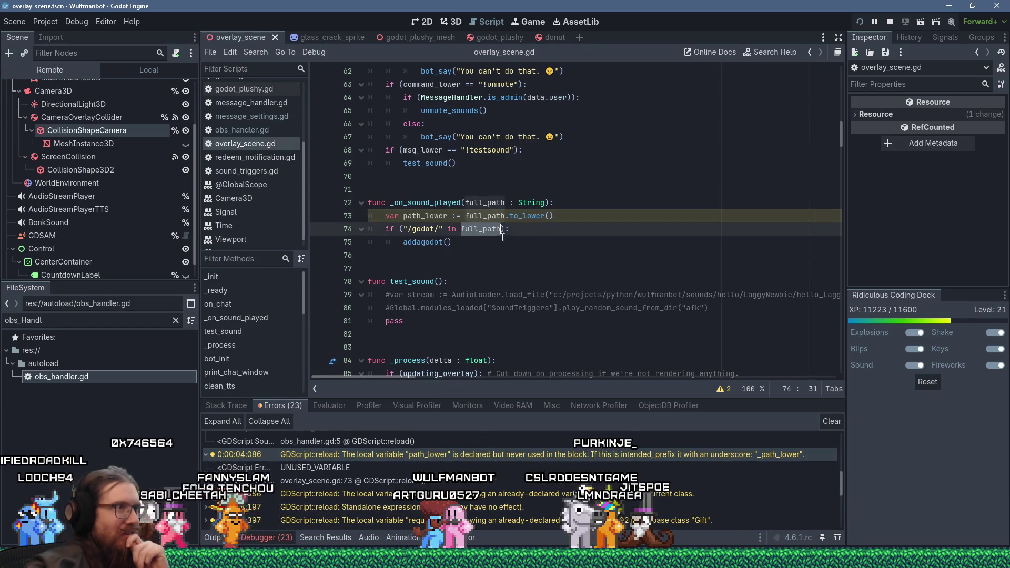
pyautogui.write('path_lower')
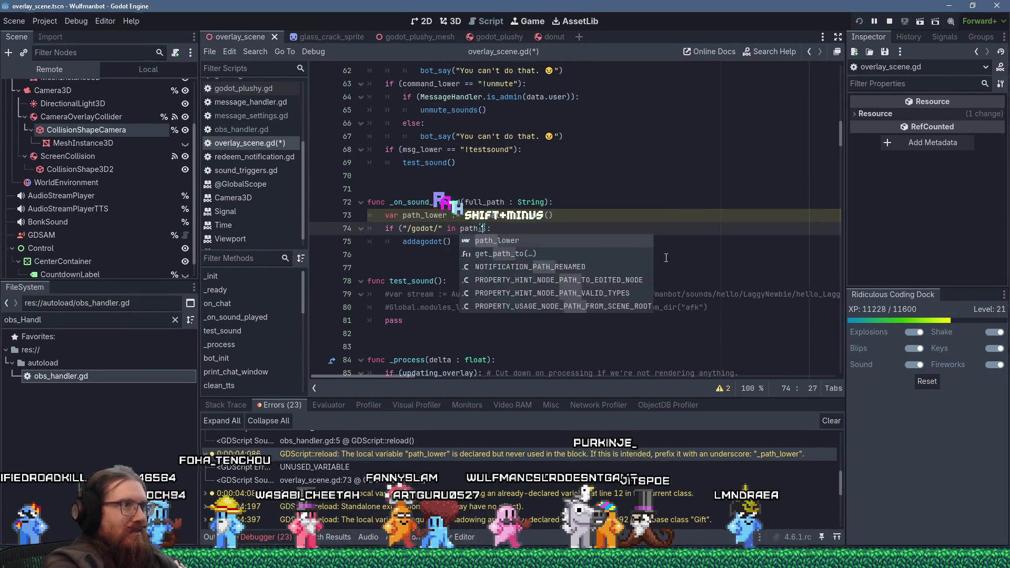
pyautogui.click(548, 269)
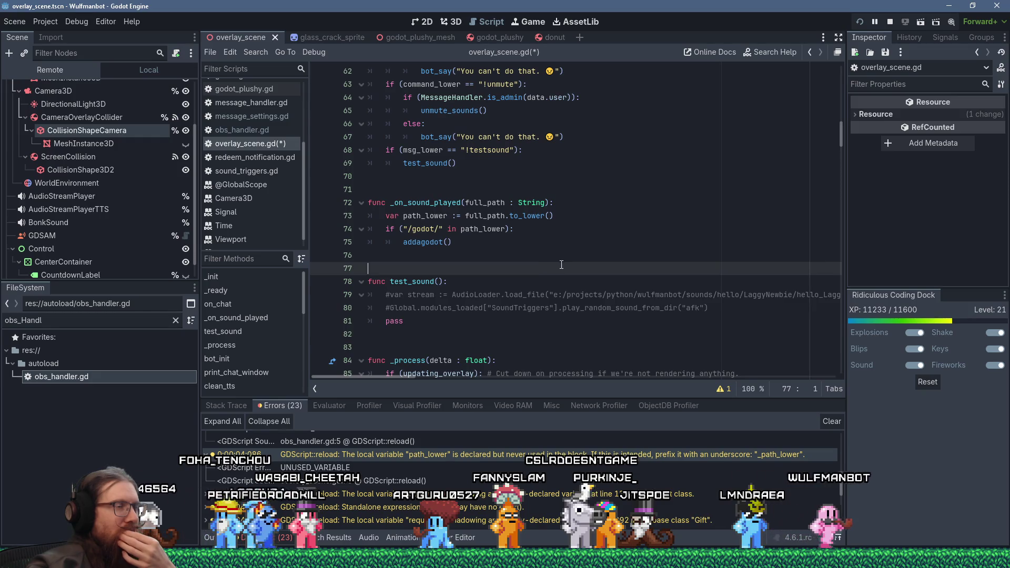
pyautogui.hotkey('ctrl', 's')
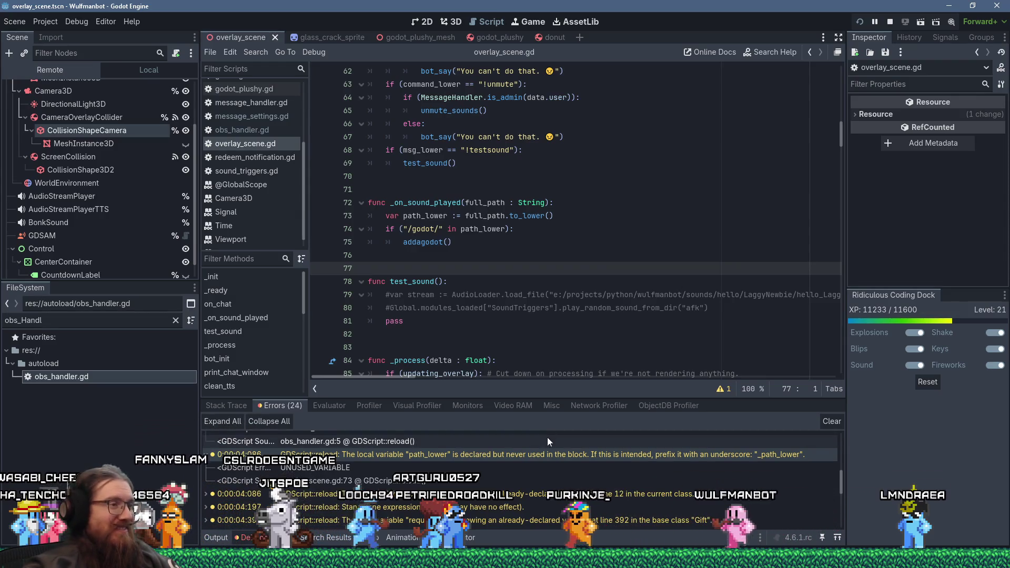
pyautogui.doubleClick(532, 498)
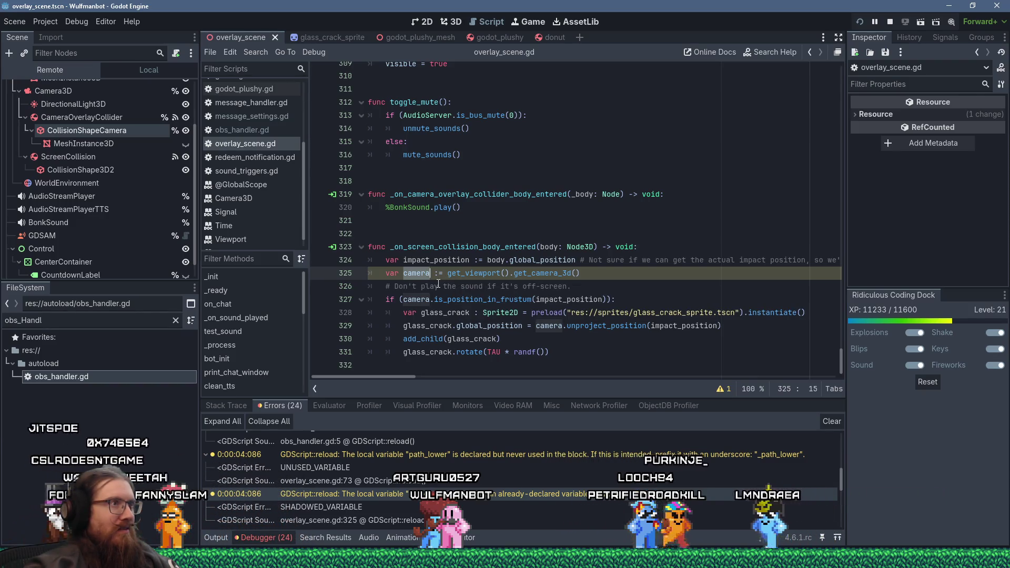
# Step: Search overlay_scene.gd from the top for 'camera' to review camera references
pyautogui.scroll(1, 439, 284)
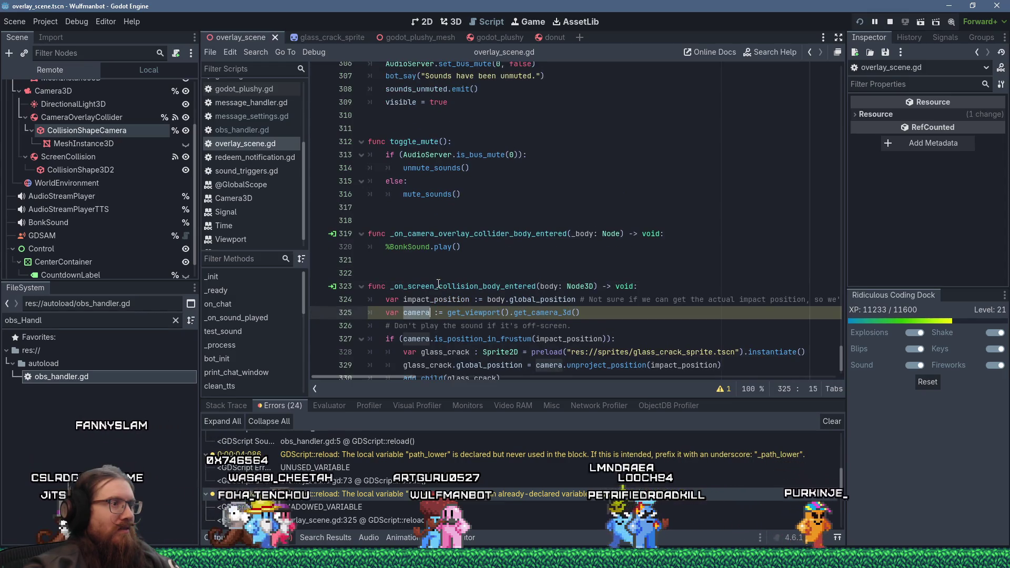
pyautogui.scroll(2, 759, 212)
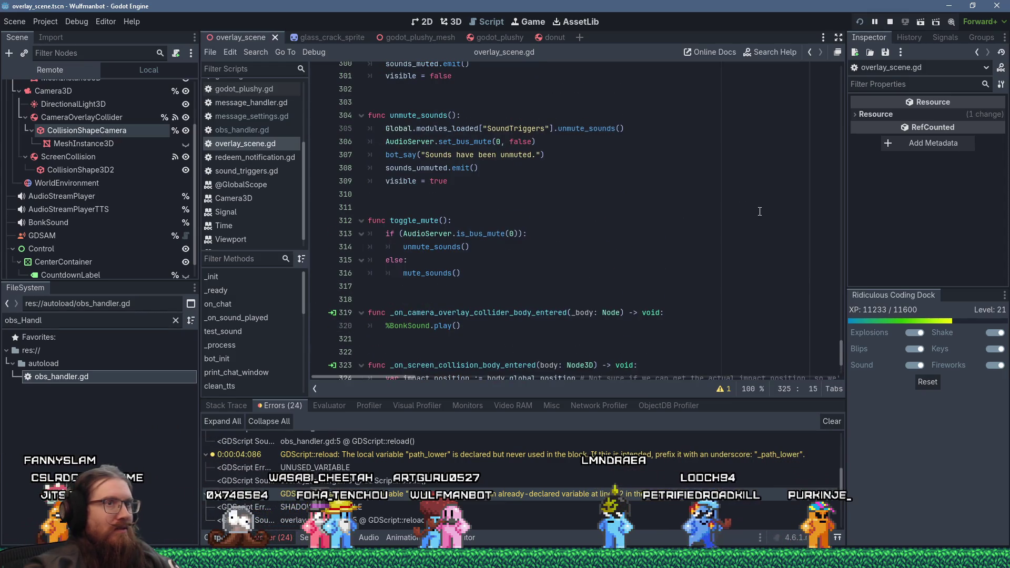
pyautogui.moveTo(841, 355); pyautogui.dragTo(849, 54)
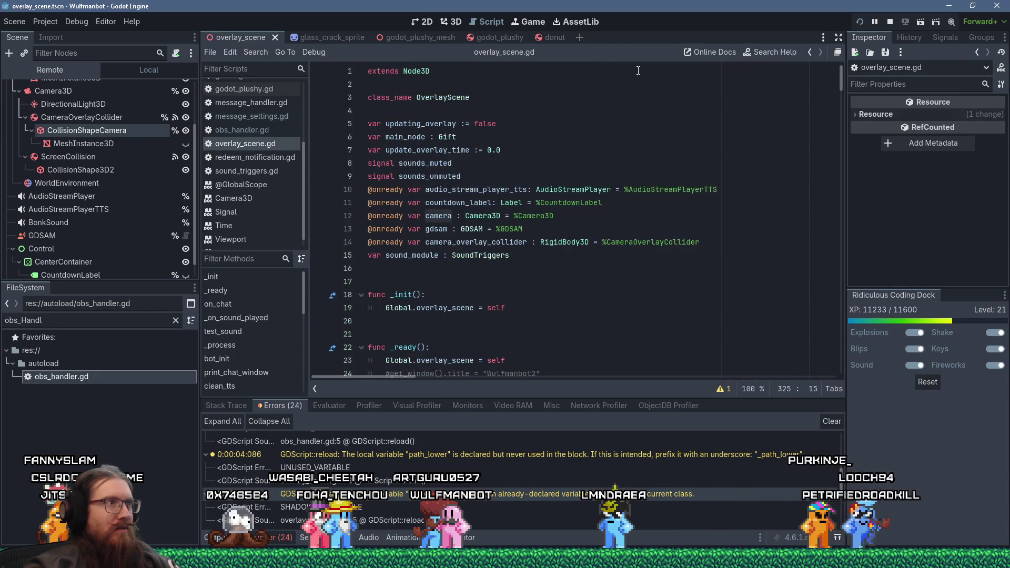
pyautogui.click(622, 84)
pyautogui.hotkey('ctrl', 'f')
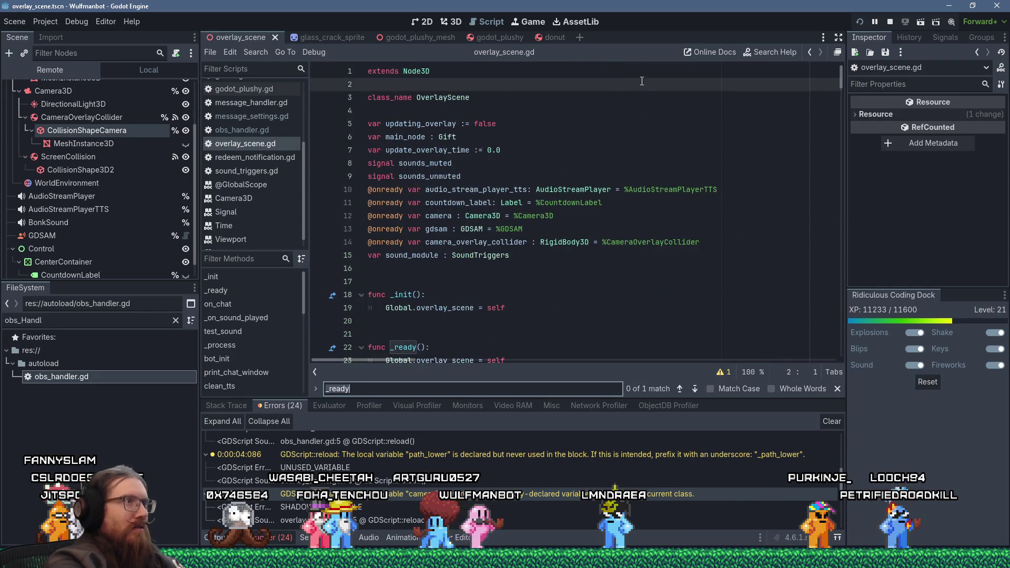
pyautogui.write('camera')
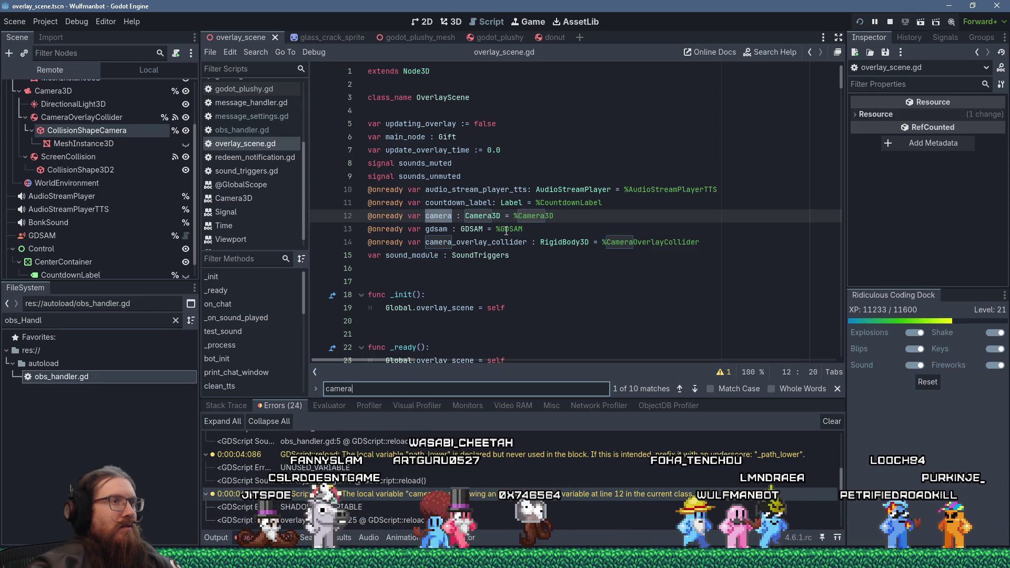
pyautogui.scroll(-14, 506, 230)
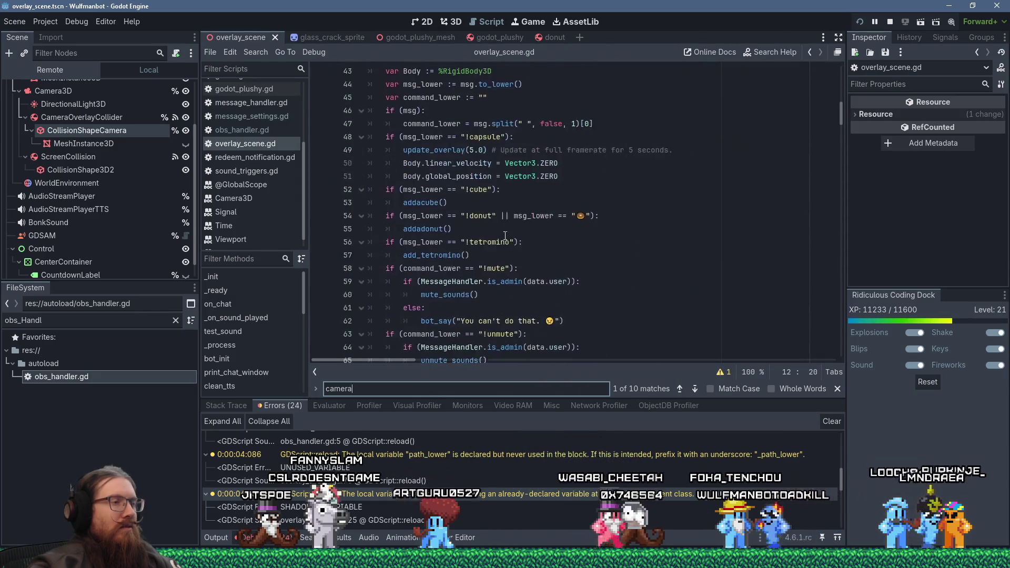
pyautogui.scroll(-20, 505, 235)
pyautogui.scroll(-8, 502, 241)
pyautogui.click(502, 216)
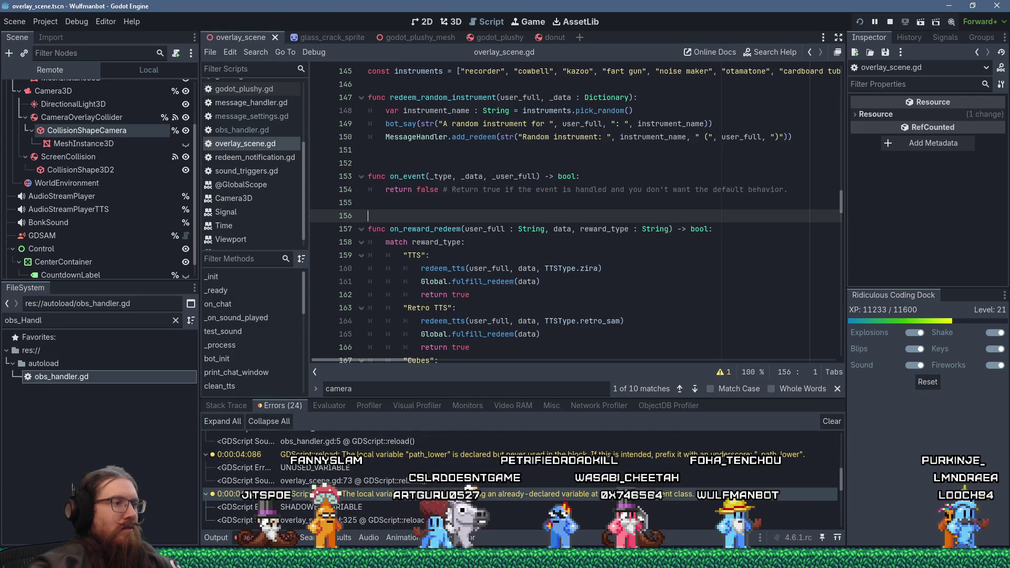
# Step: Delete the local camera declaration on line 325 and save overlay_scene.gd
pyautogui.hotkey('alt', 'Left')
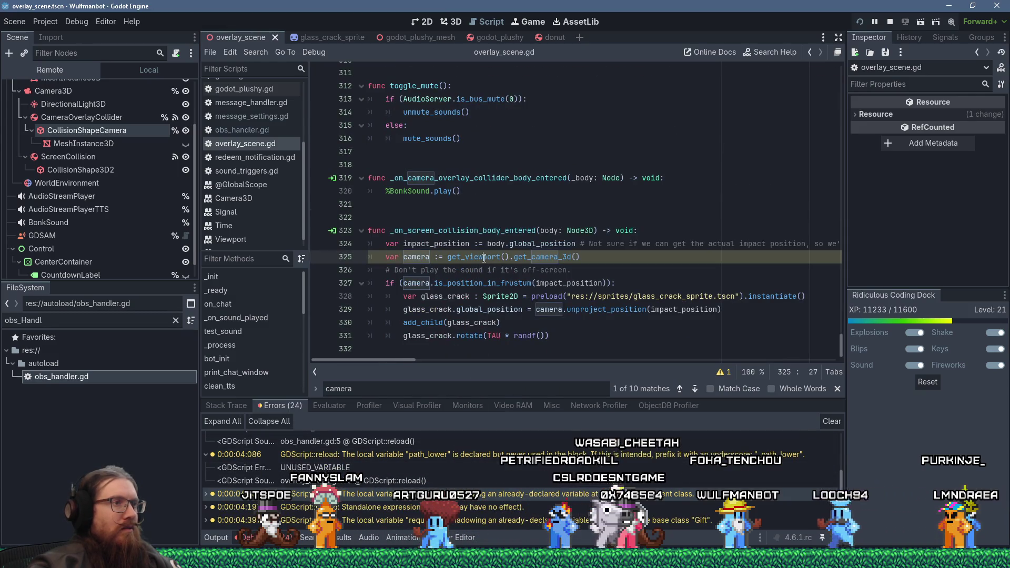
pyautogui.tripleClick(556, 258)
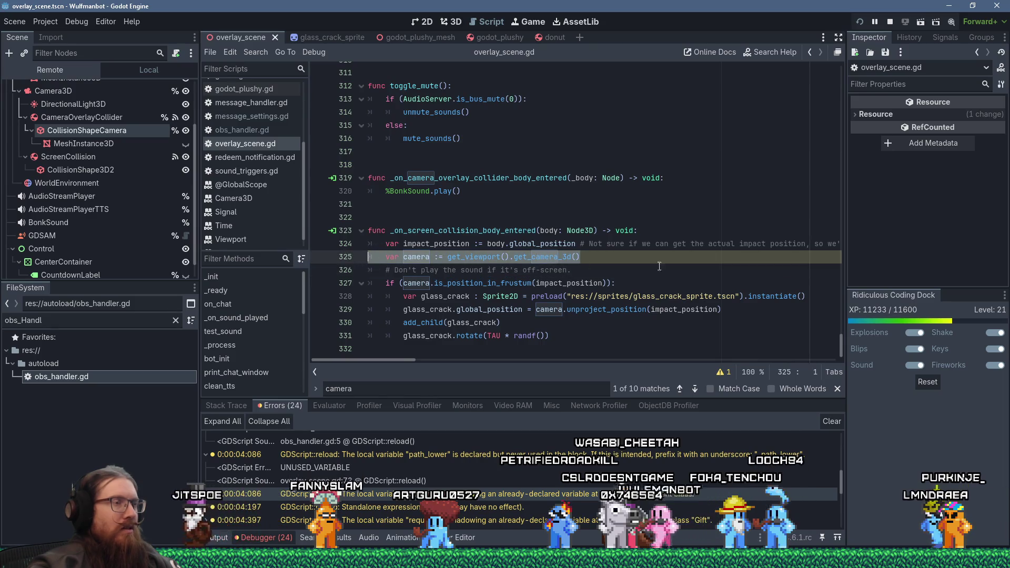
pyautogui.press('Delete')
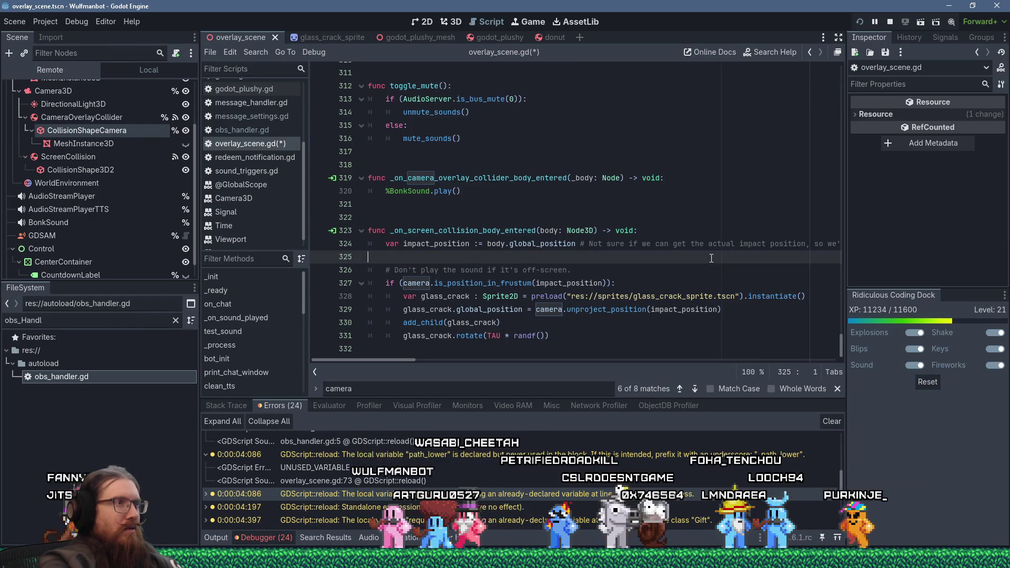
pyautogui.hotkey('ctrl', 's')
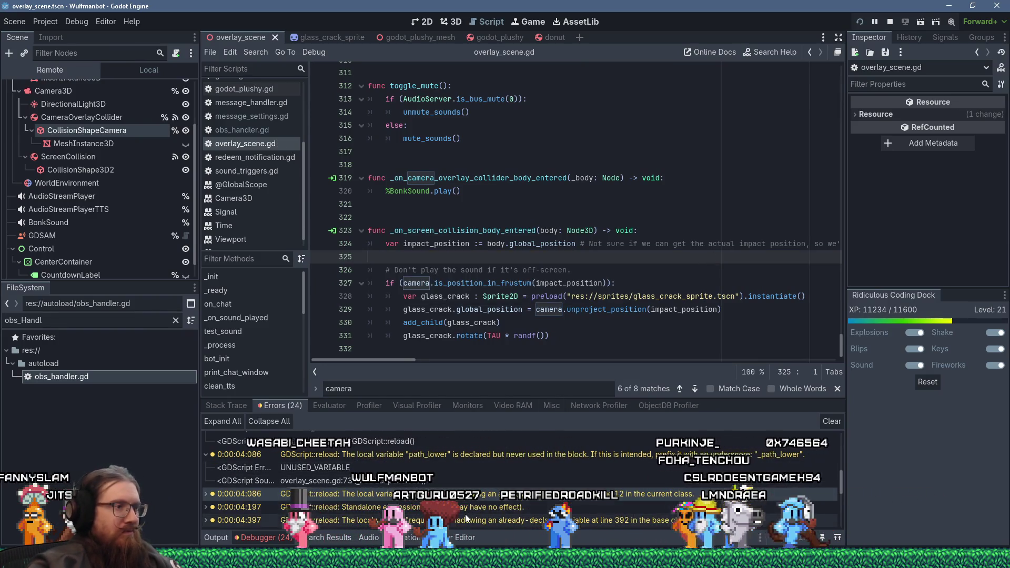
pyautogui.doubleClick(463, 507)
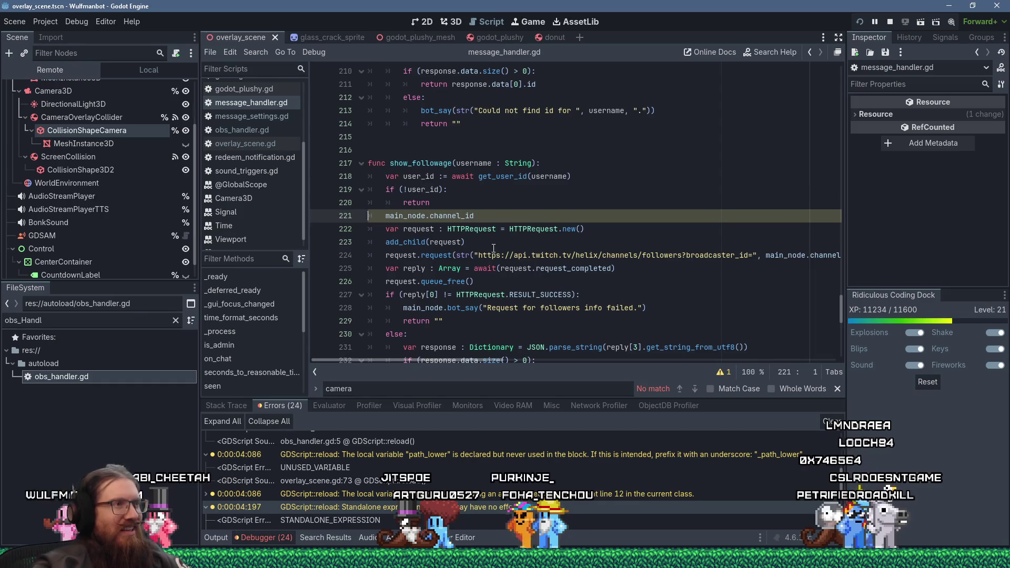
# Step: Delete the stray main_node.channel_id line 221 in message_handler.gd and save it
pyautogui.moveTo(484, 215); pyautogui.dragTo(365, 216)
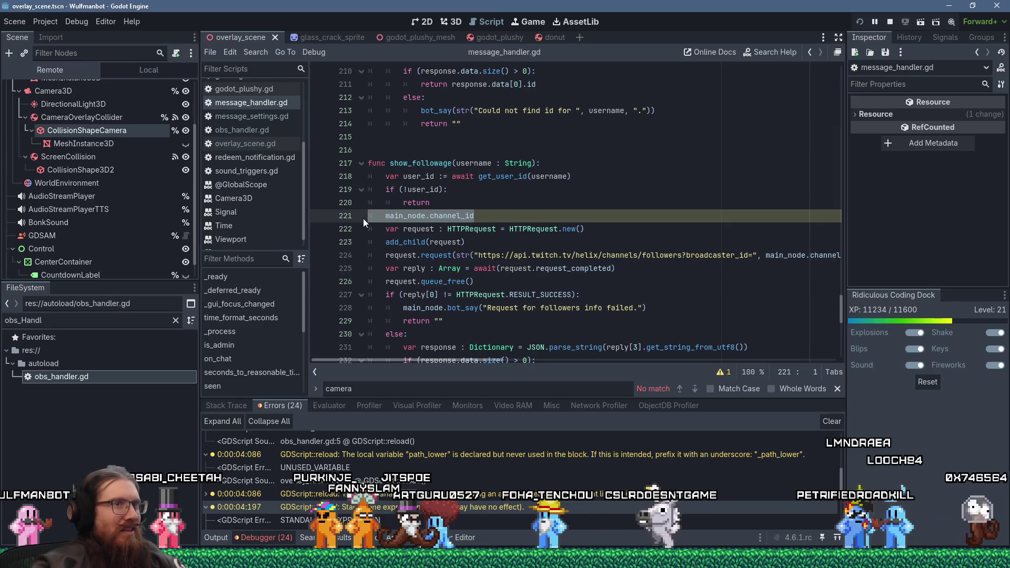
pyautogui.moveTo(484, 359); pyautogui.dragTo(500, 358)
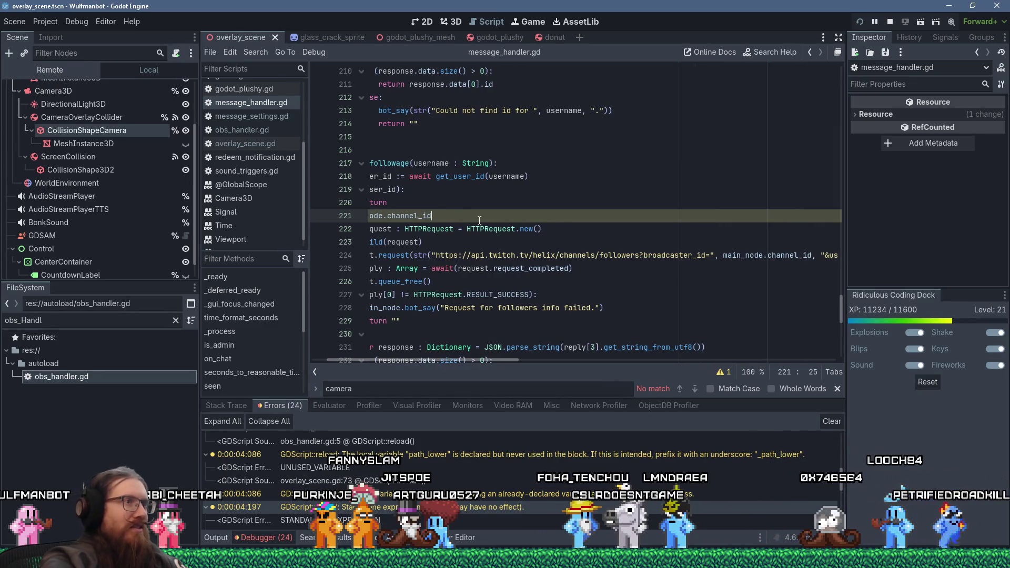
pyautogui.press('Delete')
pyautogui.press('Delete')
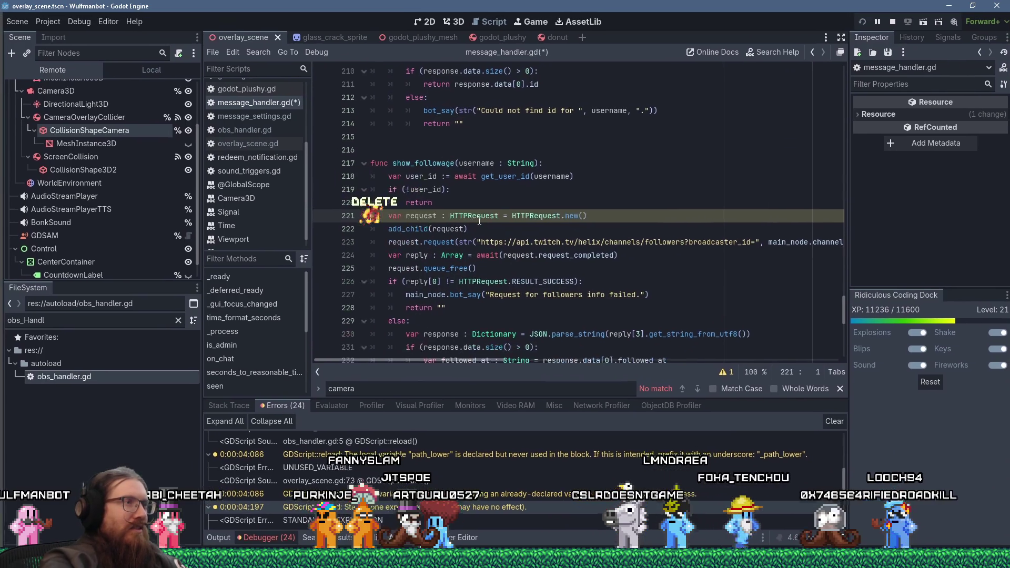
pyautogui.hotkey('ctrl', 's')
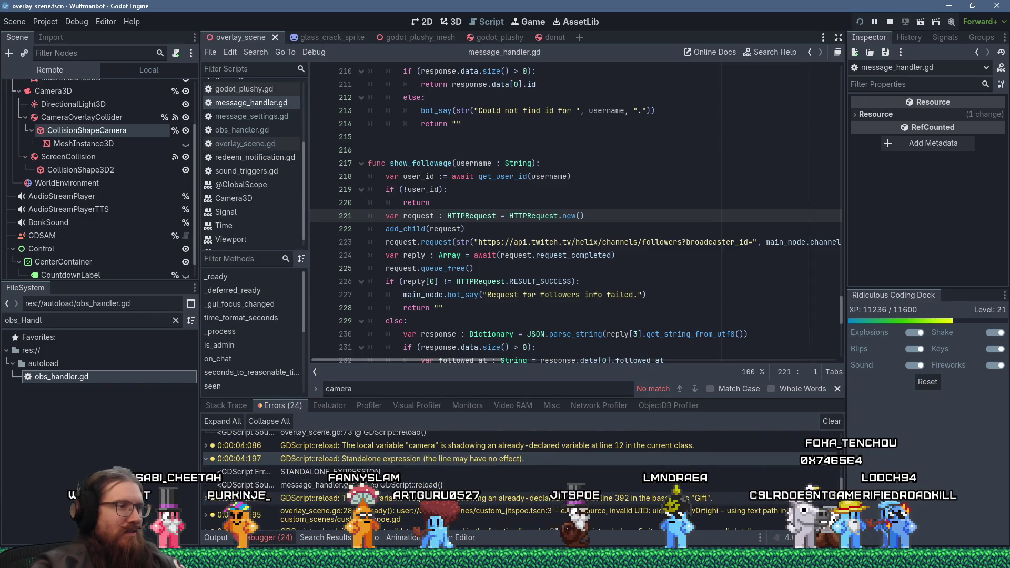
pyautogui.doubleClick(431, 497)
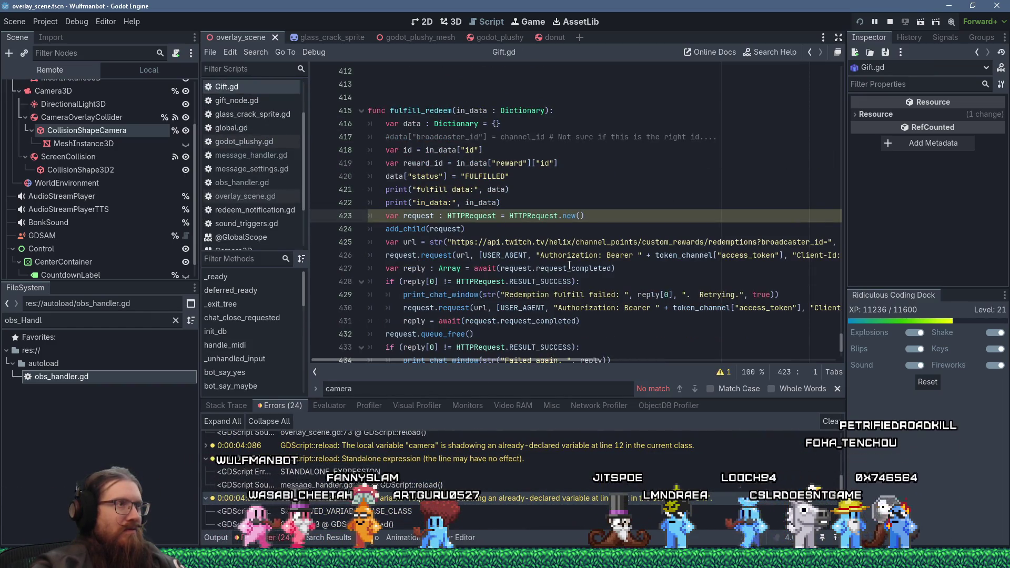
# Step: Search Gift.gd for 'request' and review the request variable on line 423 and its await
pyautogui.click(414, 216)
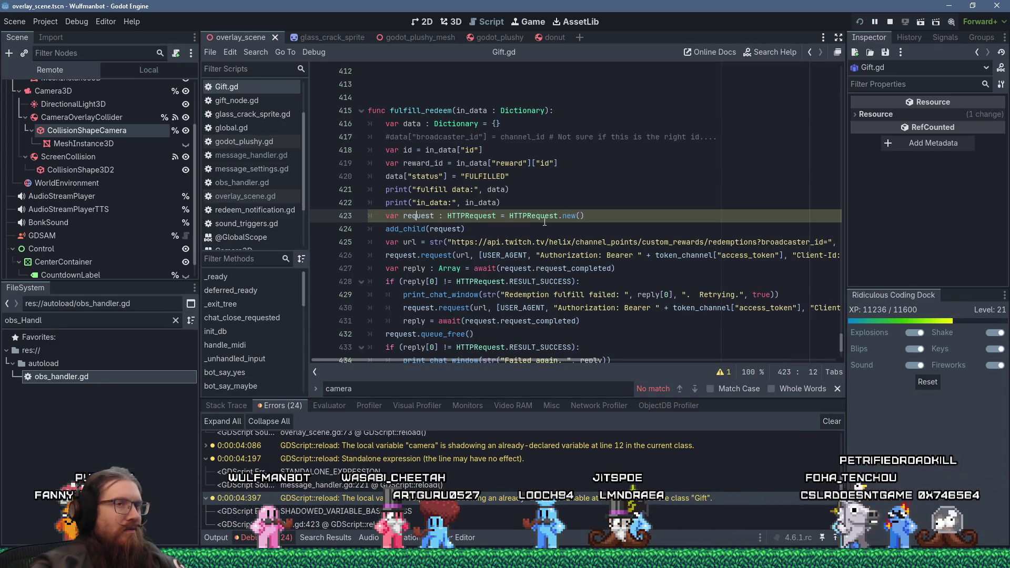
pyautogui.moveTo(547, 221)
pyautogui.hotkey('ctrl', 'f')
pyautogui.write('request')
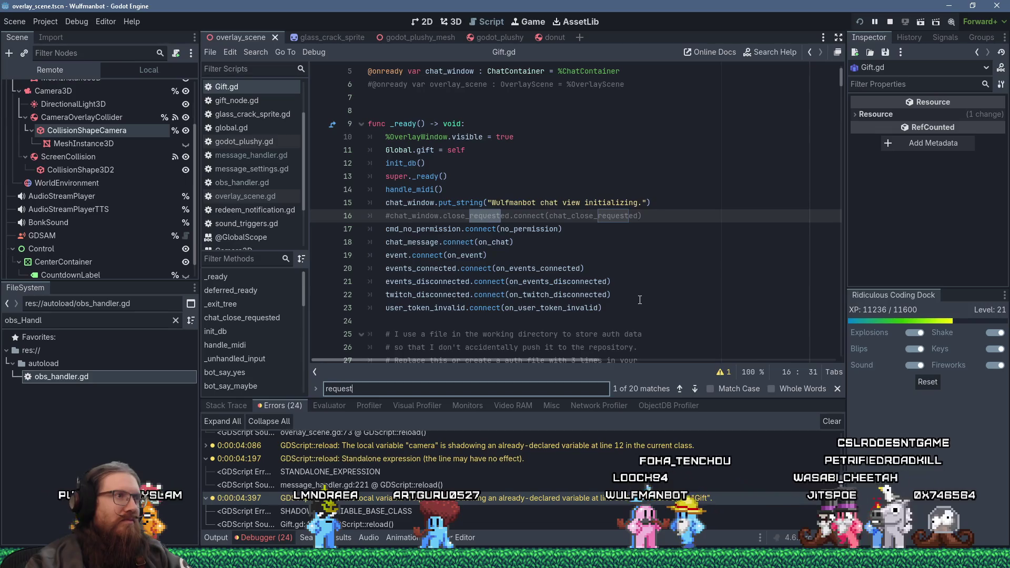
pyautogui.scroll(2, 640, 300)
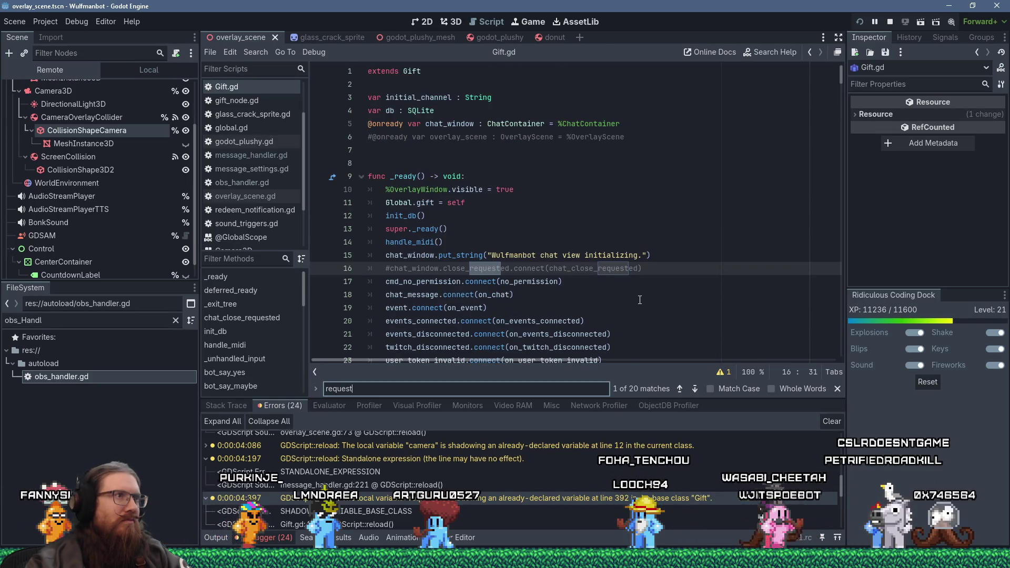
pyautogui.scroll(-6, 639, 300)
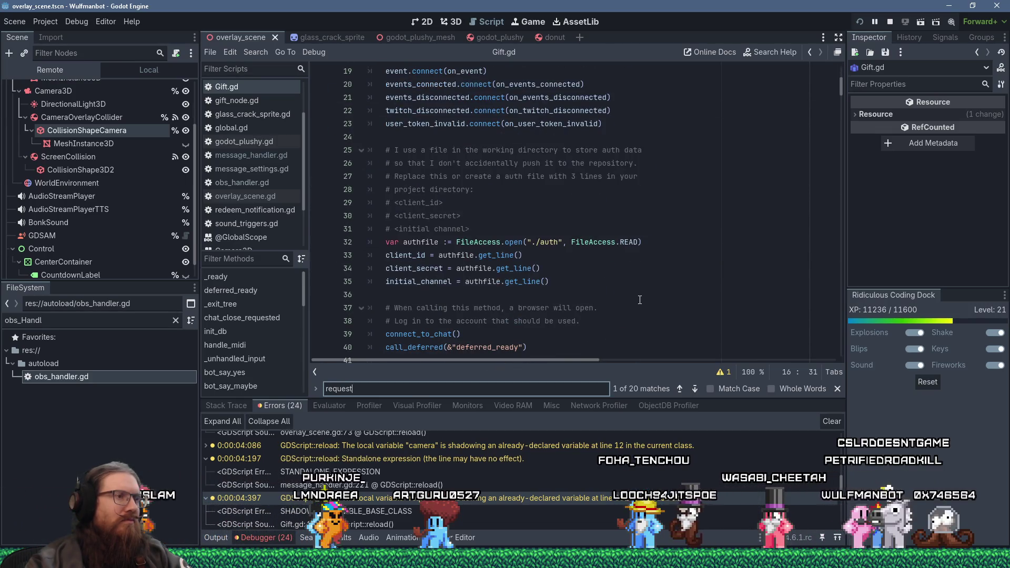
pyautogui.doubleClick(541, 497)
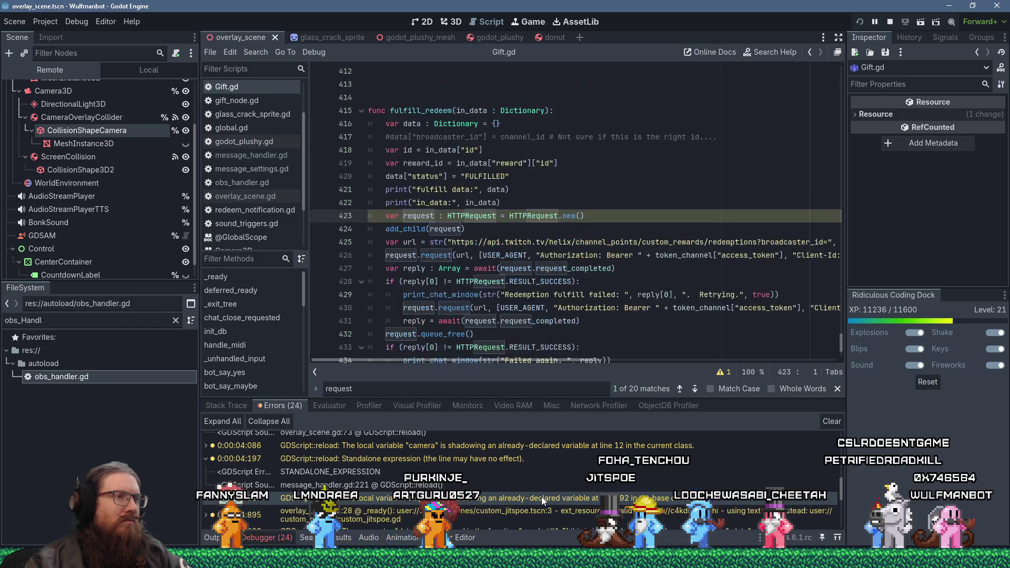
pyautogui.click(551, 271)
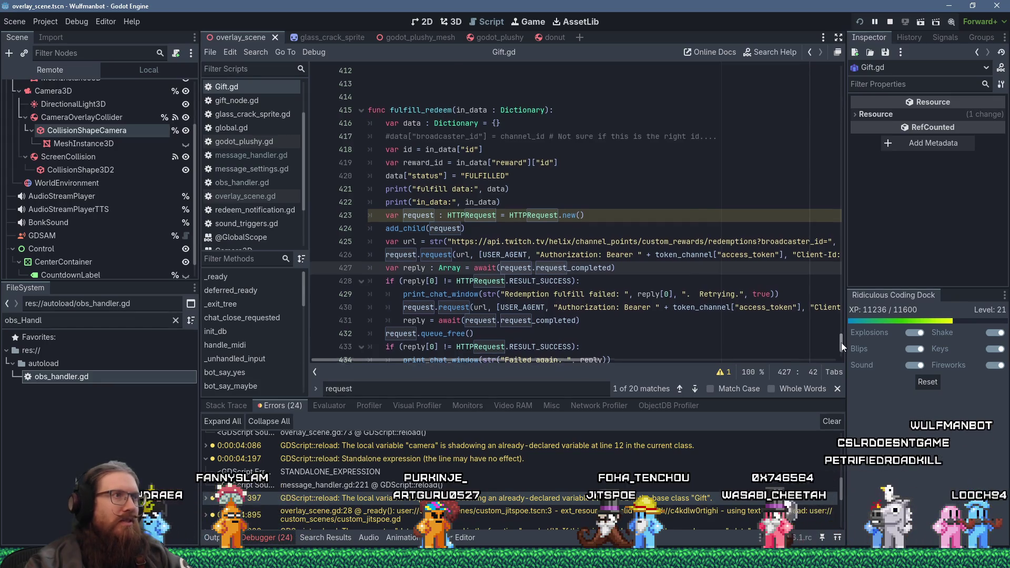
# Step: Return to the top of Gift.gd, refine the request search, and open gift_node.gd
pyautogui.moveTo(841, 342); pyautogui.dragTo(844, 337)
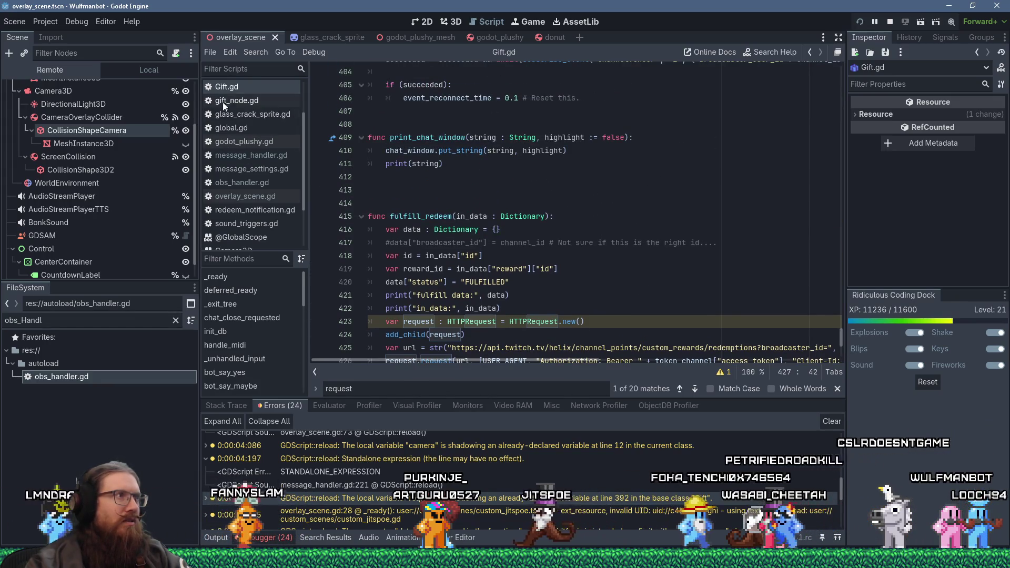
pyautogui.click(639, 151)
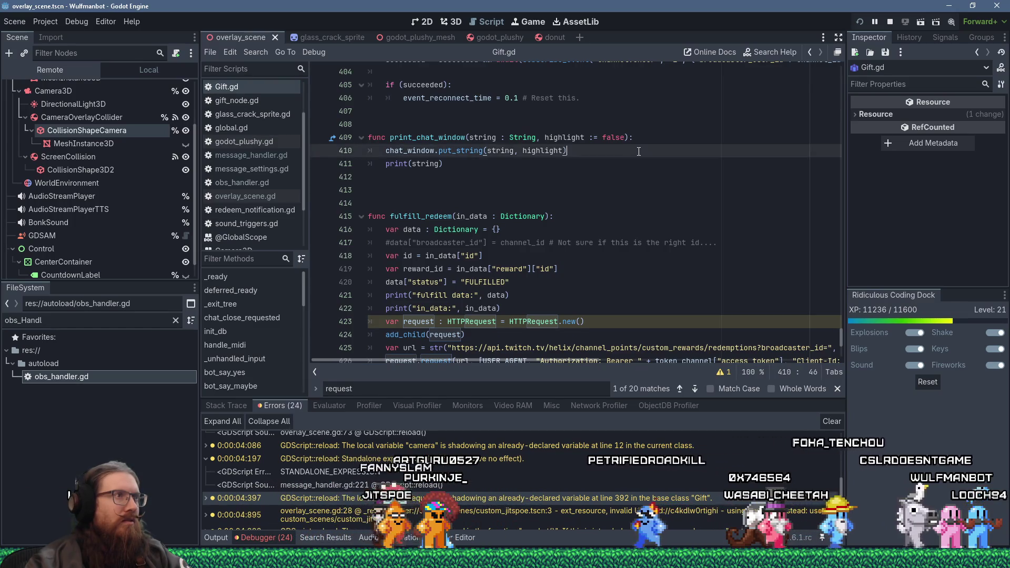
pyautogui.scroll(2, 653, 189)
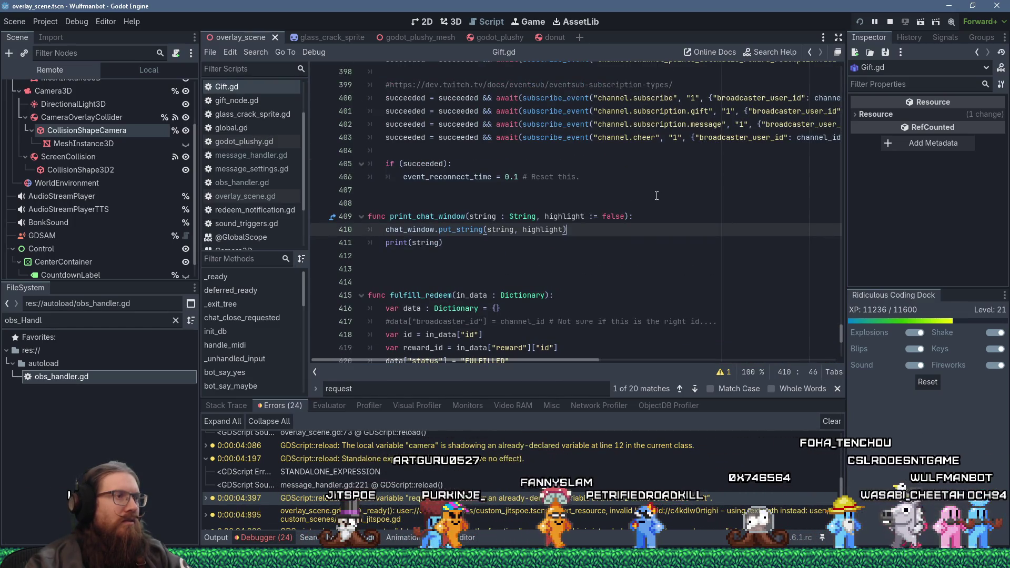
pyautogui.hotkey('ctrl', 'Home')
pyautogui.hotkey('ctrl', 'f')
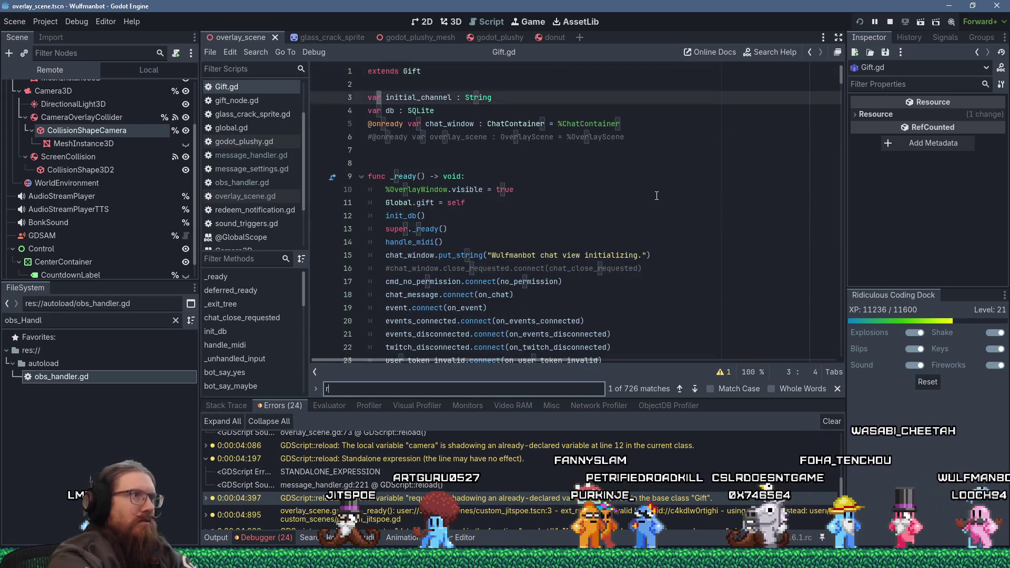
pyautogui.press('BackSpace')
pyautogui.press('BackSpace')
pyautogui.press('BackSpace')
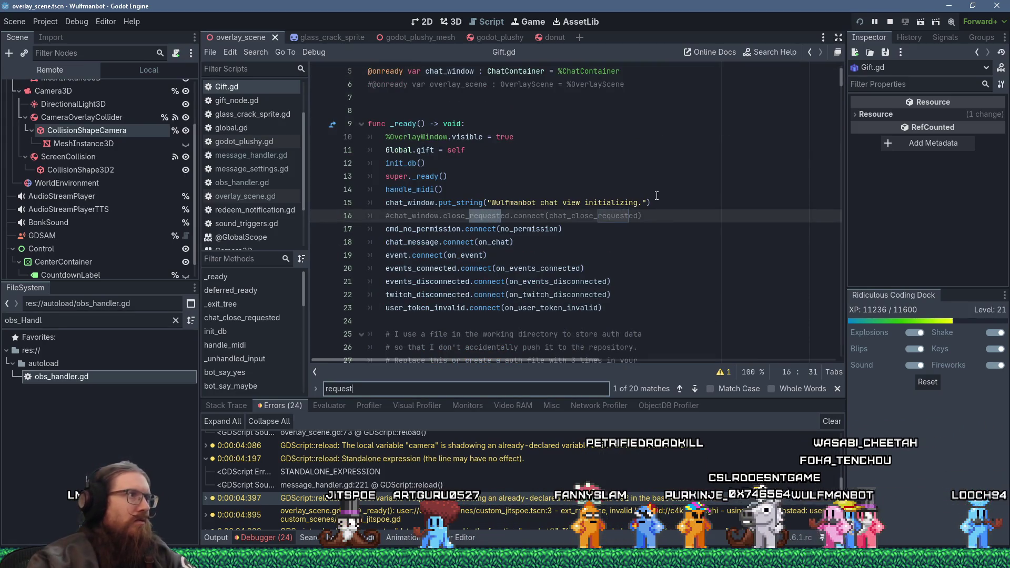
pyautogui.scroll(2, 428, 103)
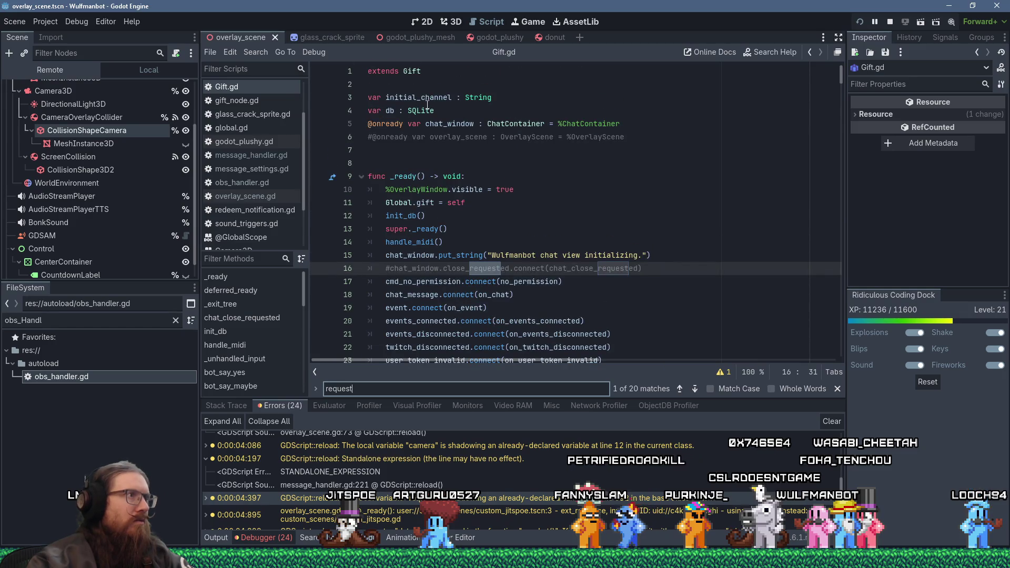
pyautogui.keyDown('ctrl'); pyautogui.click(412, 71); pyautogui.keyUp('ctrl')
# Step: Search gift_node.gd from the top for 'requ' and step through the matches
pyautogui.click(504, 99)
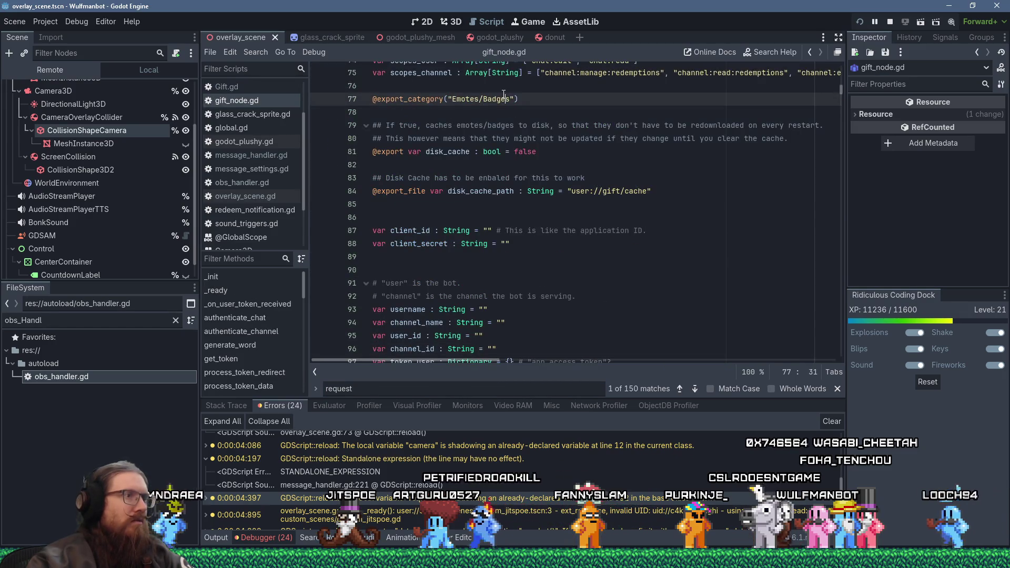
pyautogui.hotkey('ctrl', 'Home')
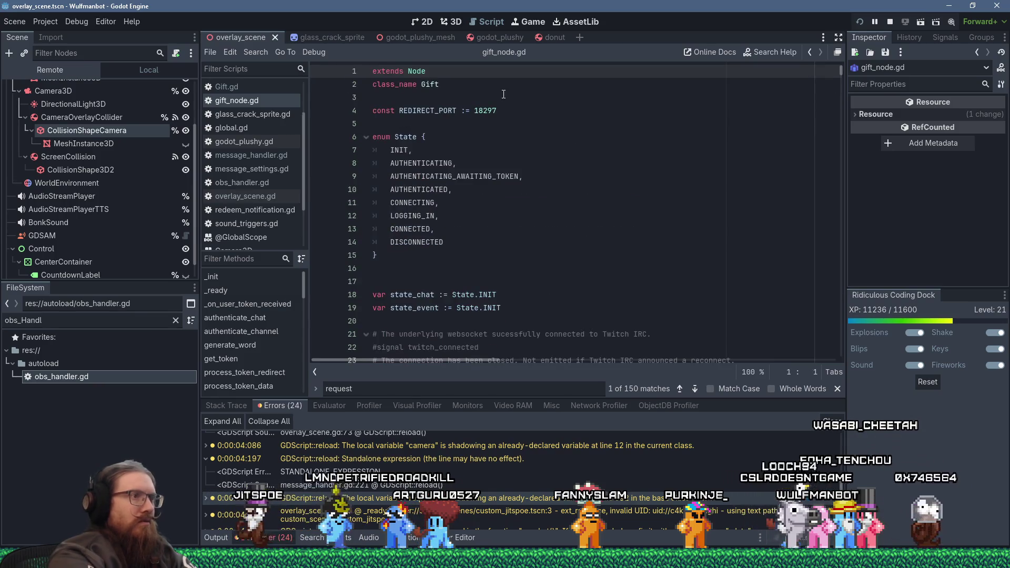
pyautogui.hotkey('ctrl', 'f')
pyautogui.write('requ')
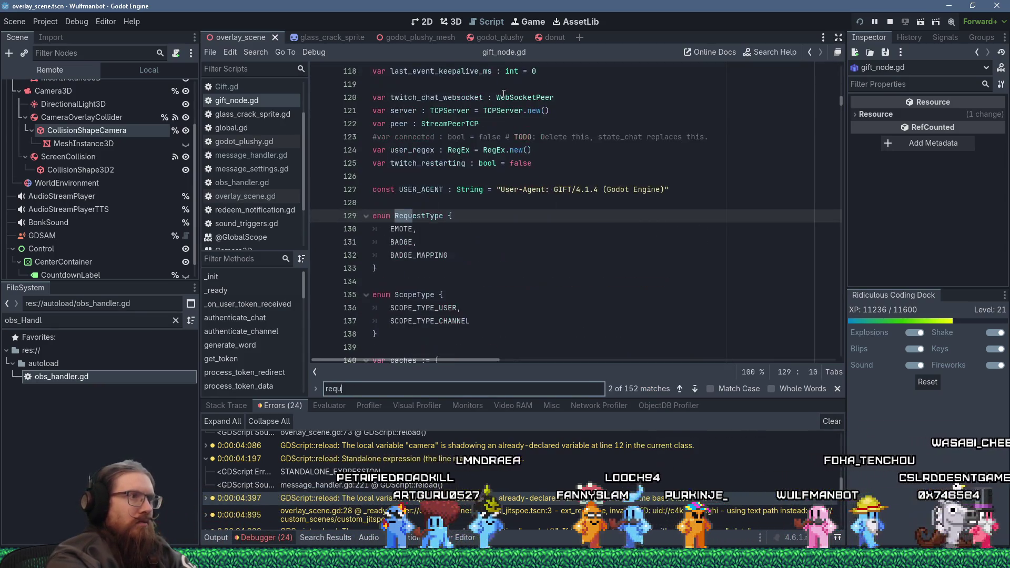
pyautogui.press('Return')
pyautogui.press('Return')
pyautogui.press('Return')
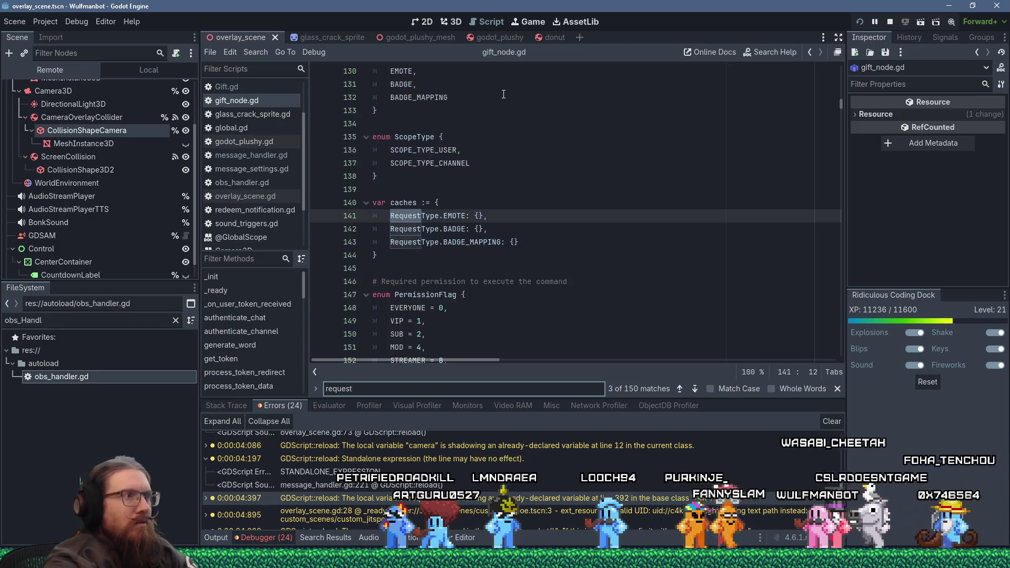
pyautogui.press('Return')
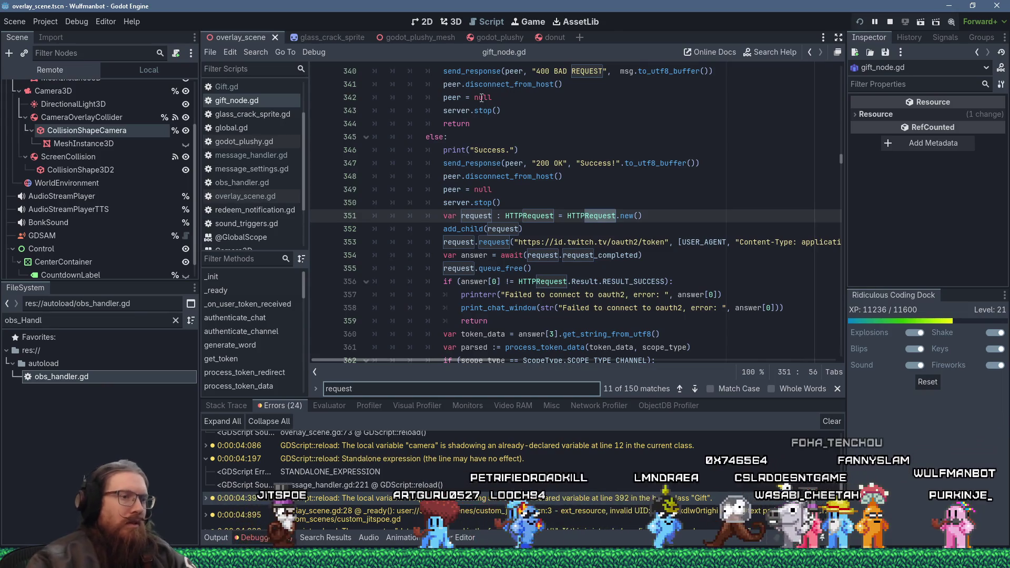
# Step: Browse gift_node.gd down to line 932 in data_received
pyautogui.scroll(-12, 670, 246)
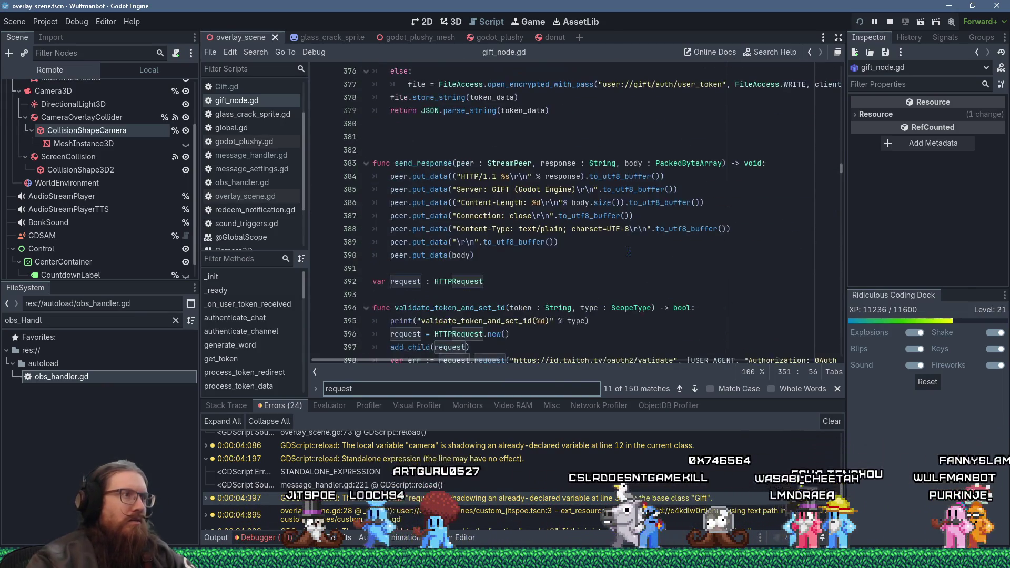
pyautogui.scroll(-8, 720, 242)
pyautogui.moveTo(852, 180); pyautogui.dragTo(825, 312)
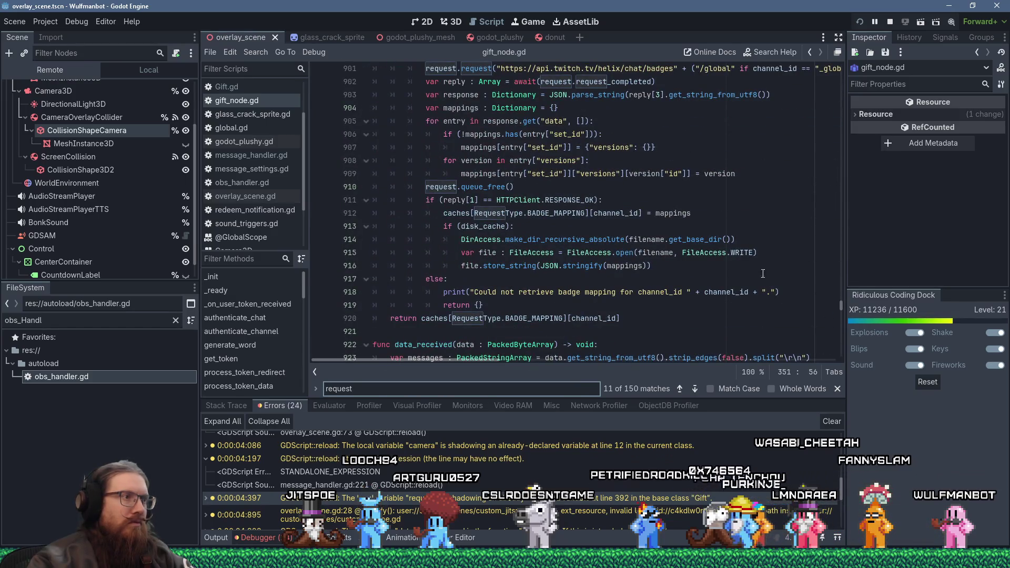
pyautogui.scroll(-8, 604, 227)
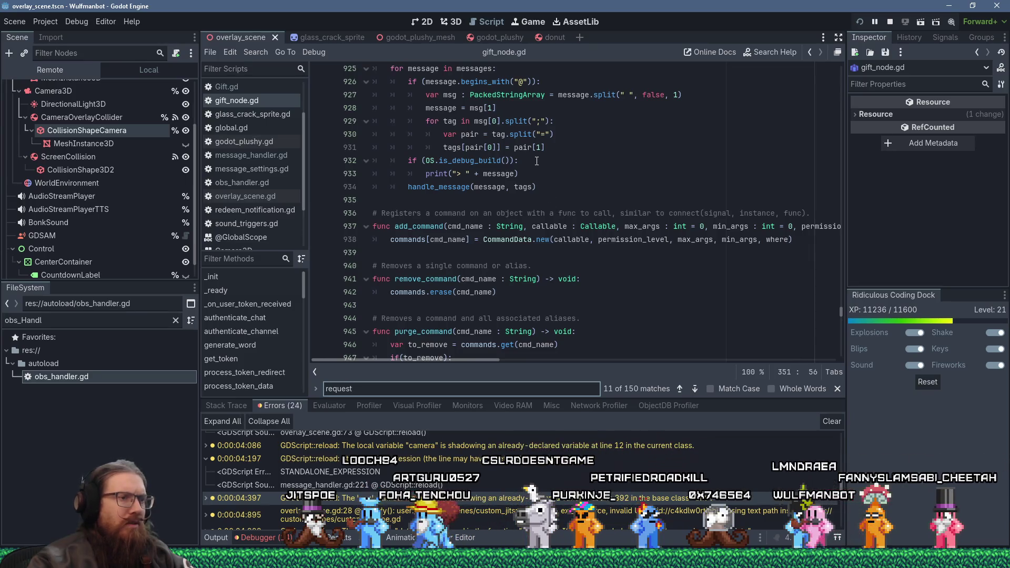
pyautogui.click(537, 161)
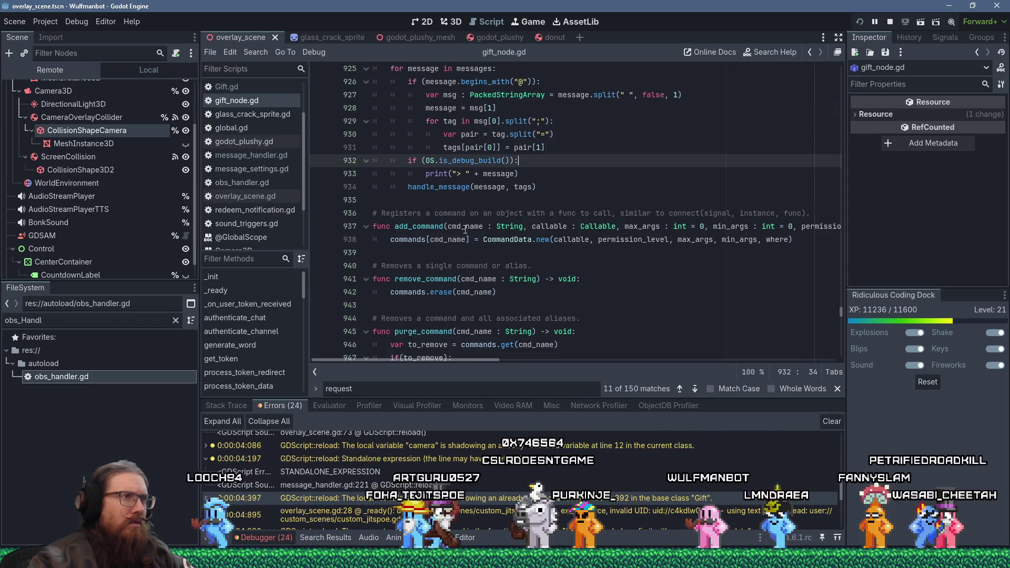
pyautogui.scroll(3, 468, 225)
pyautogui.scroll(-5, 453, 264)
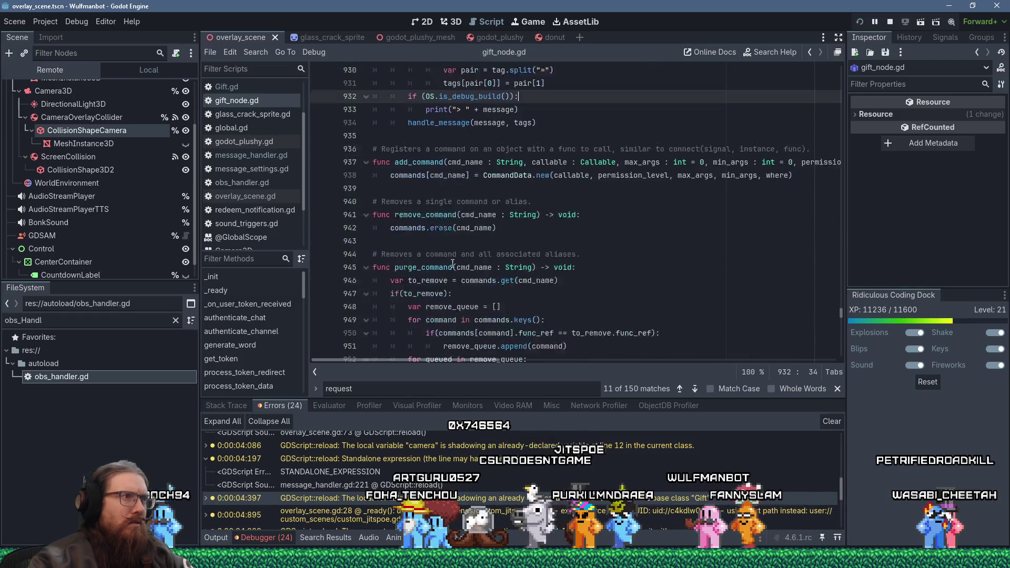
pyautogui.moveTo(843, 313)
pyautogui.mouseDown()
pyautogui.moveTo(848, 97)
pyautogui.moveTo(860, 67)
pyautogui.moveTo(833, 185)
pyautogui.mouseUp()
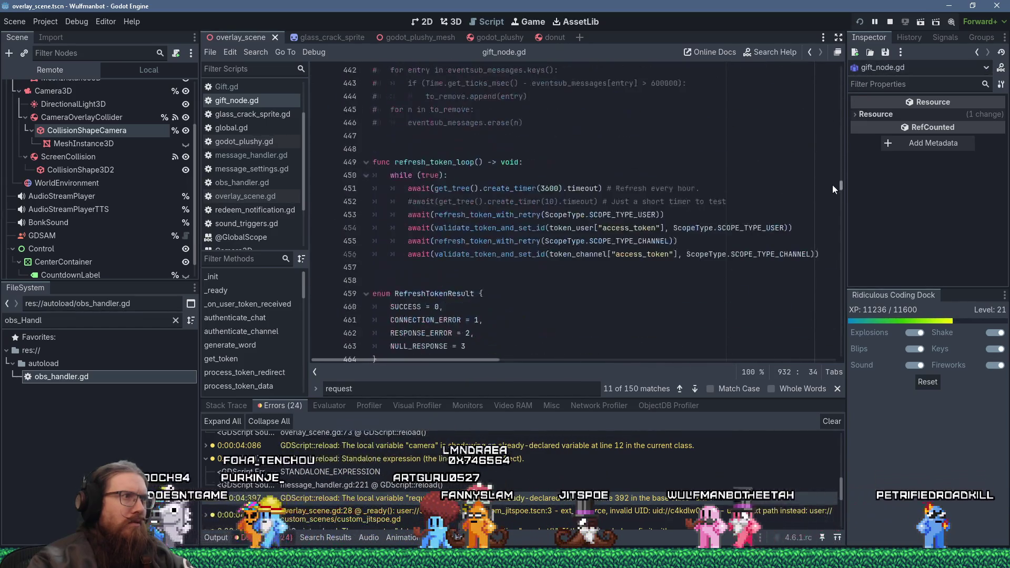
# Step: Fold and unfold refresh_token_loop, then jump to Gift.gd line 423 from the warning
pyautogui.click(365, 164)
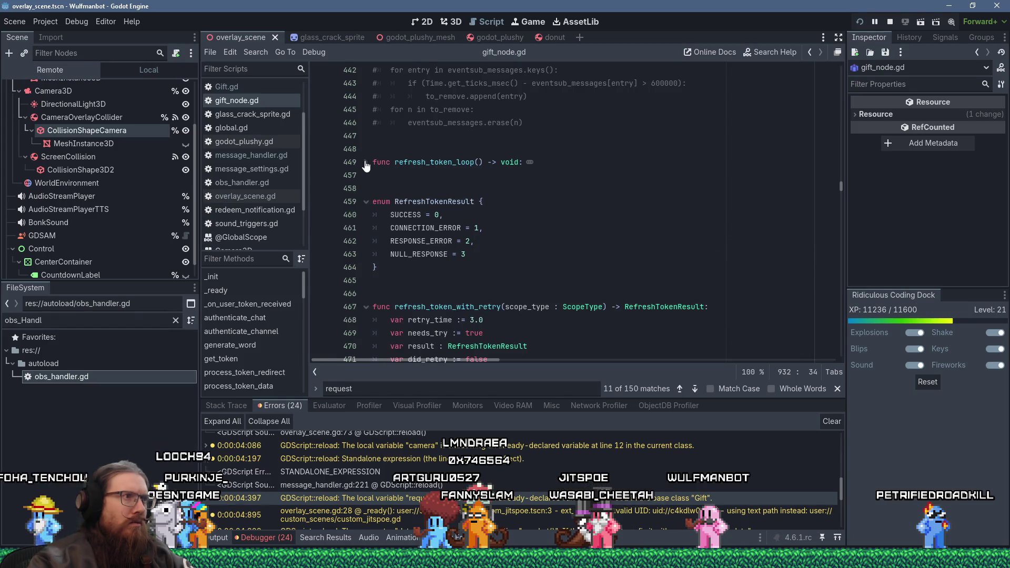
pyautogui.click(366, 163)
pyautogui.scroll(-15, 588, 182)
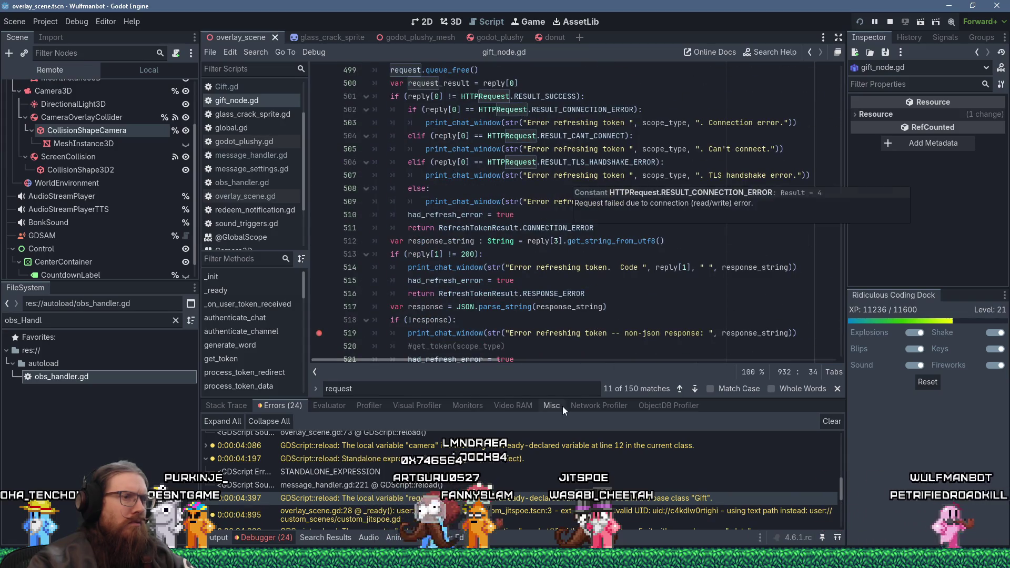
pyautogui.click(587, 500)
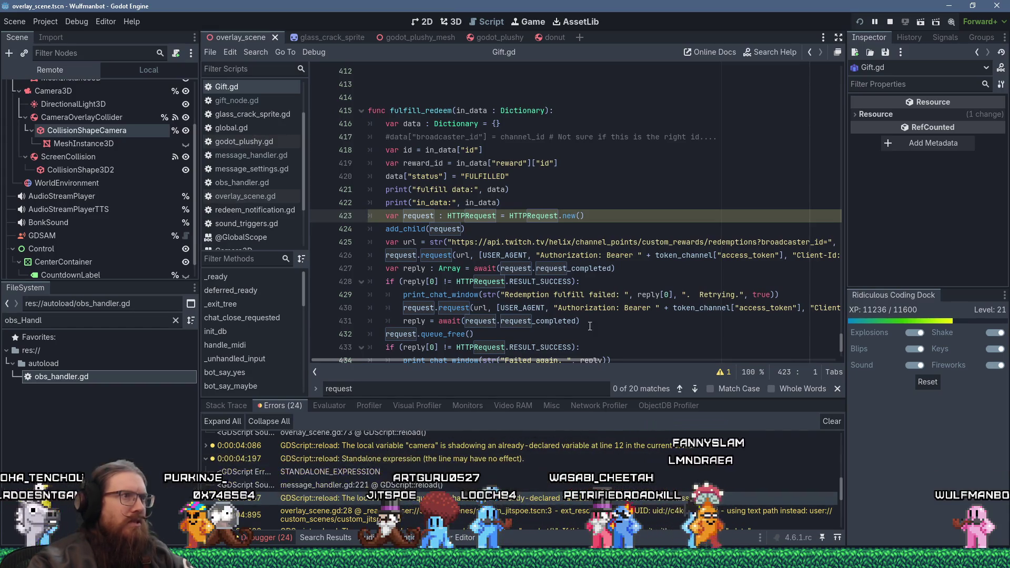
# Step: Go to line 932 of gift_node.gd with Ctrl+L, then restart the running overlay project
pyautogui.moveTo(843, 317); pyautogui.dragTo(844, 53)
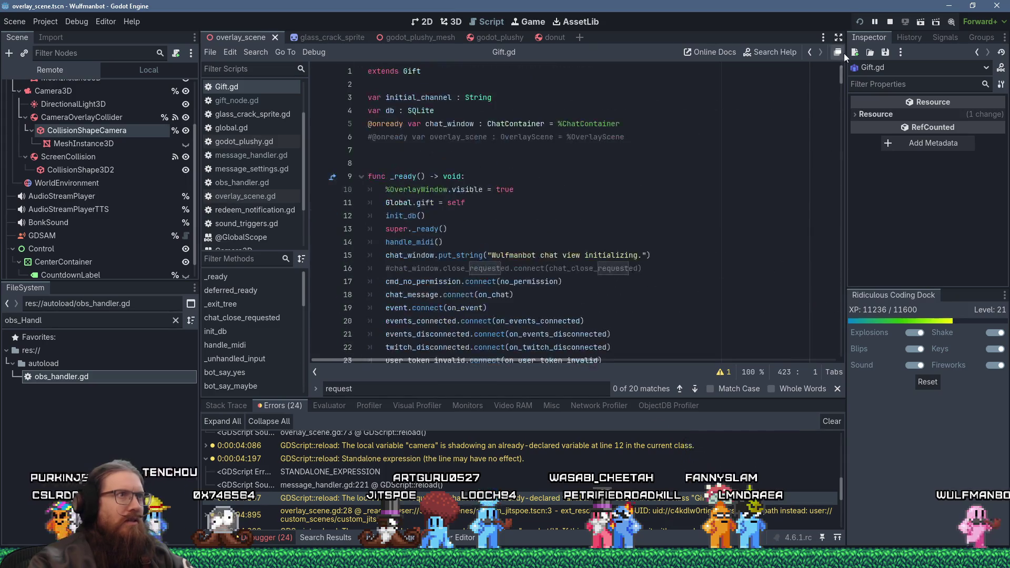
pyautogui.click(237, 100)
pyautogui.click(610, 163)
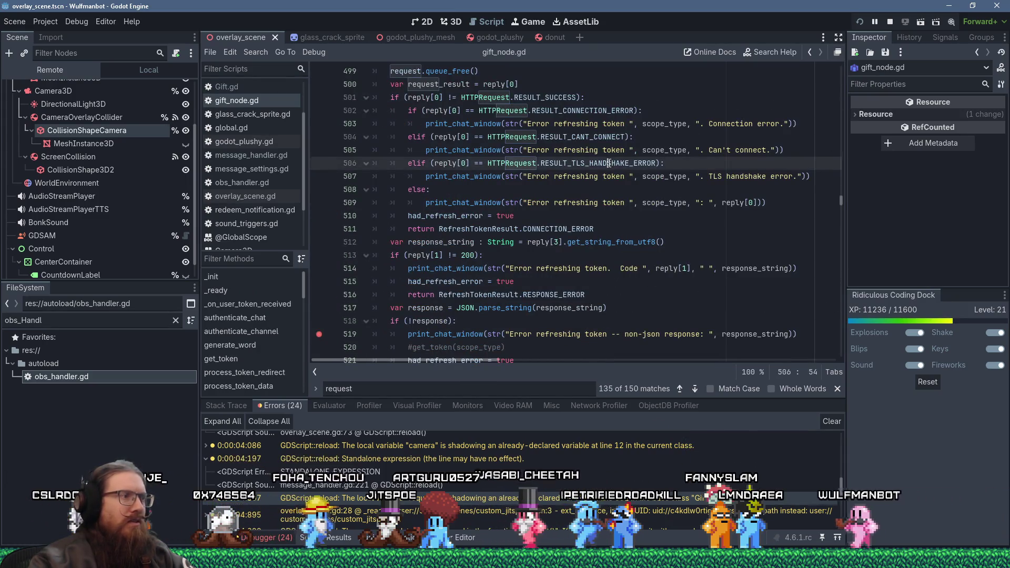
pyautogui.hotkey('ctrl', 'l')
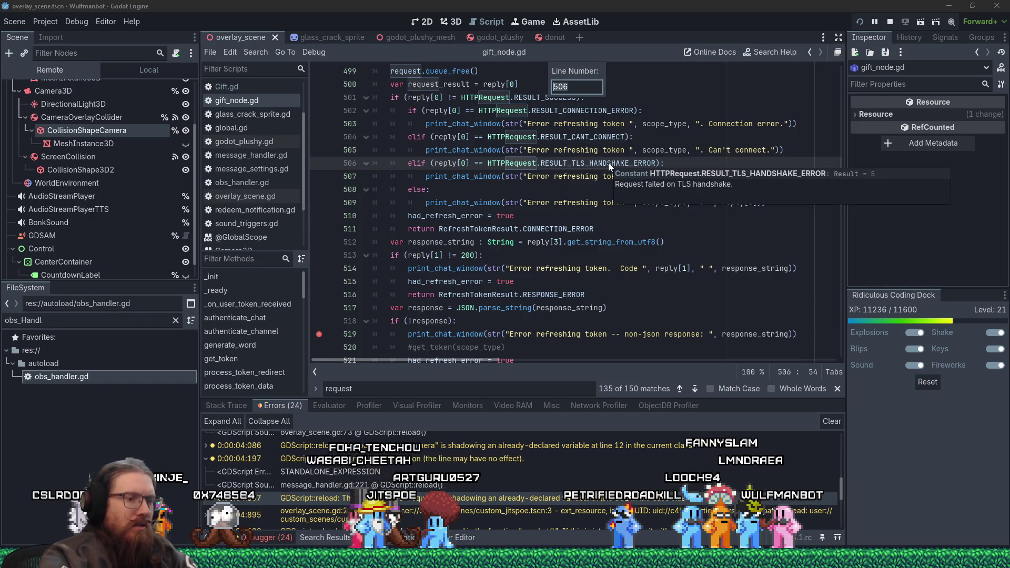
pyautogui.write('932')
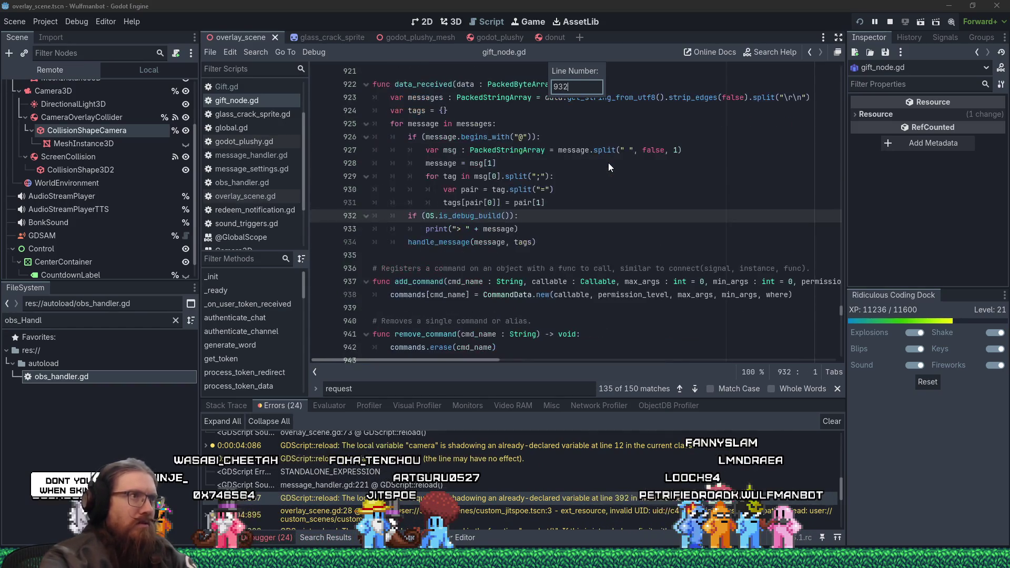
pyautogui.press('Return')
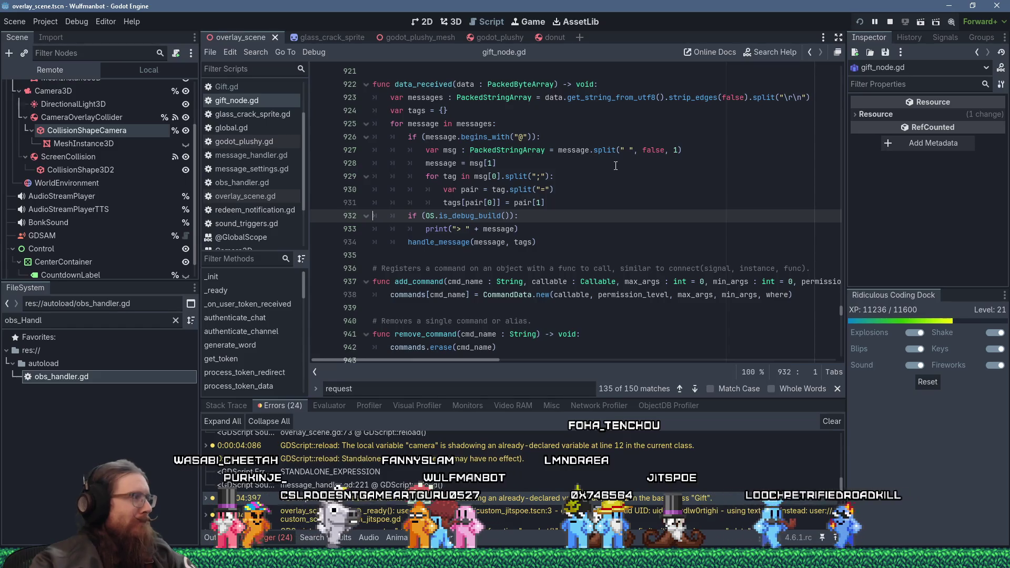
pyautogui.click(859, 22)
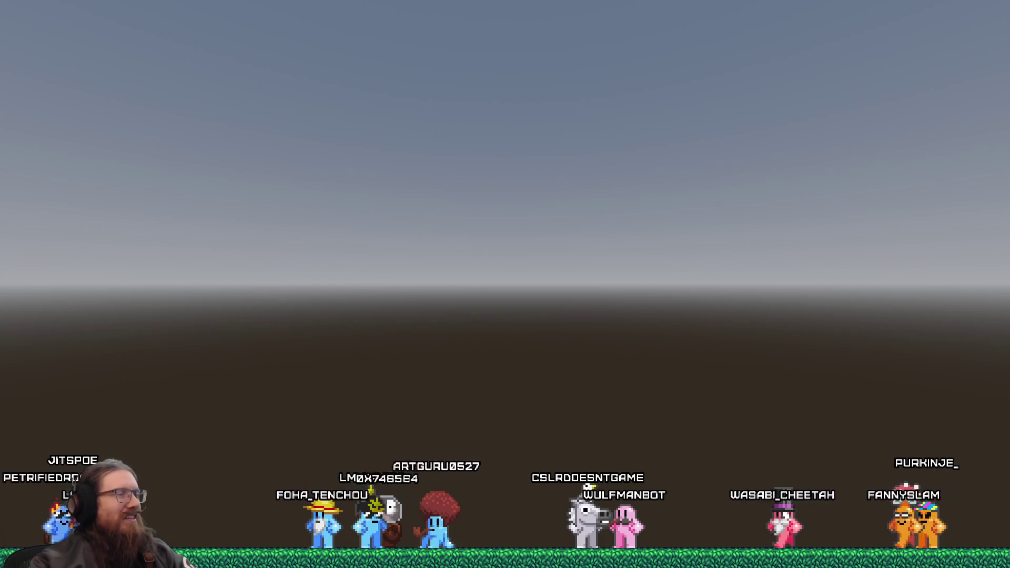
# Step: Check the running Wulfmanbot Overlay window, then return to the Godot editor
pyautogui.hotkey('alt', 'Tab')
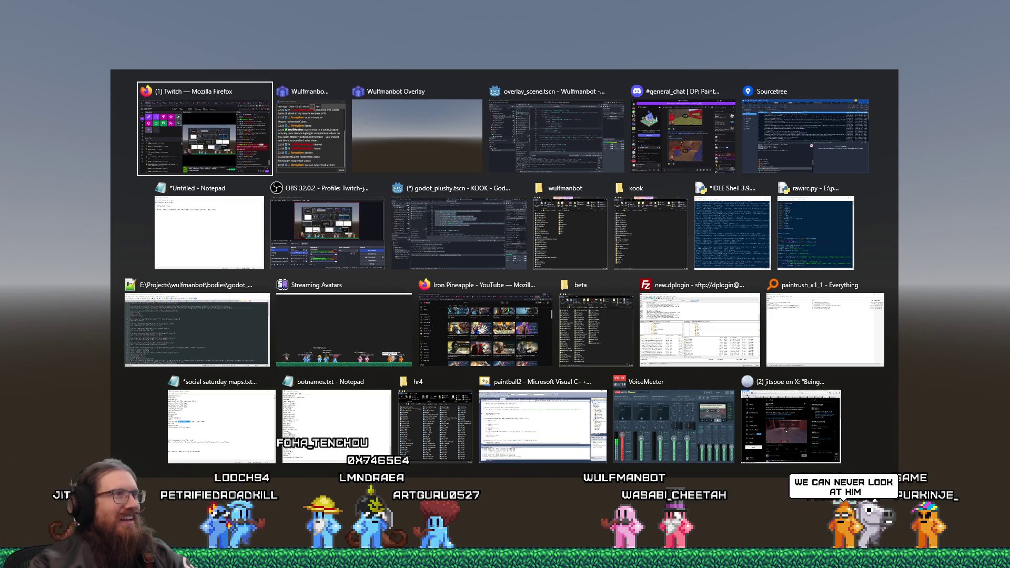
pyautogui.press('alt')
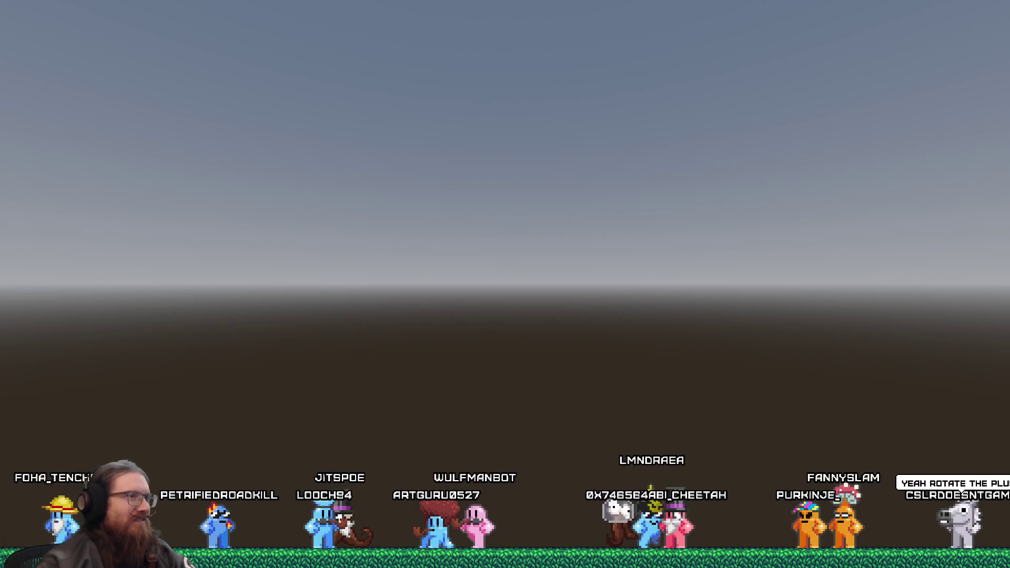
pyautogui.hotkey('alt', 'Tab')
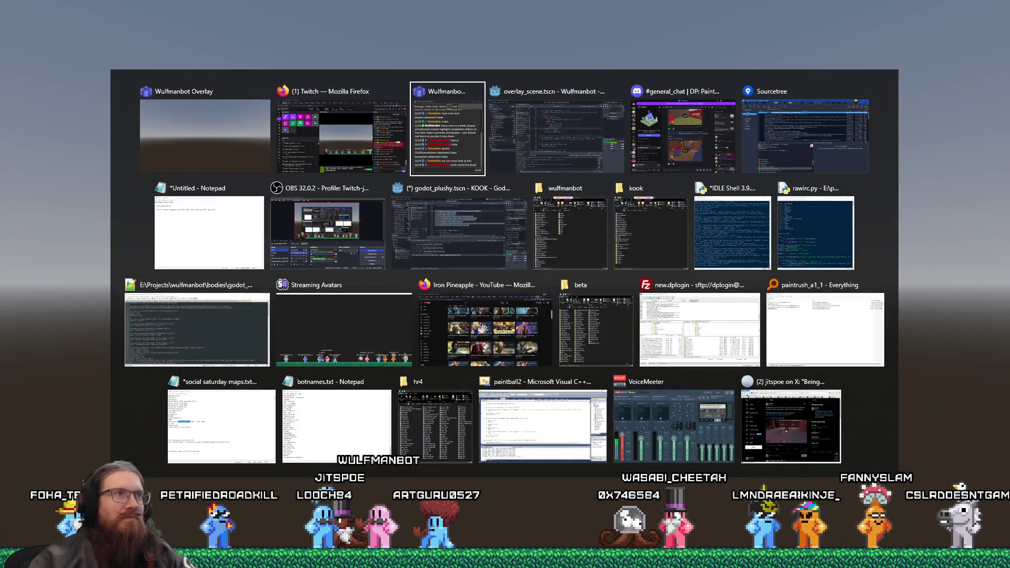
pyautogui.hotkey('alt', 'Tab')
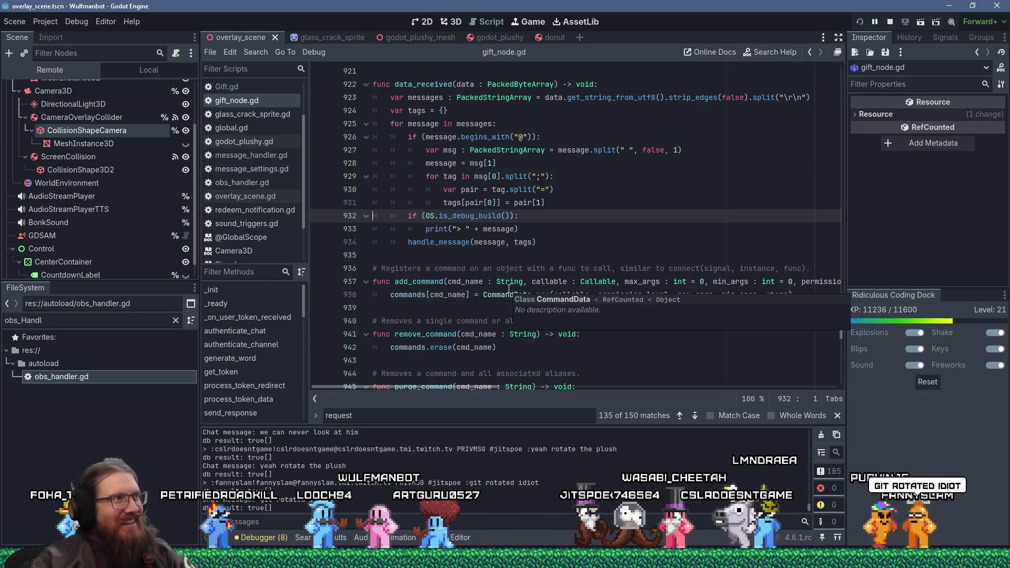
# Step: Close glass_crack_sprite.gd, glance at godot_plushy.gd, then open overlay_scene.gd at its collision handler
pyautogui.scroll(2, 300, 157)
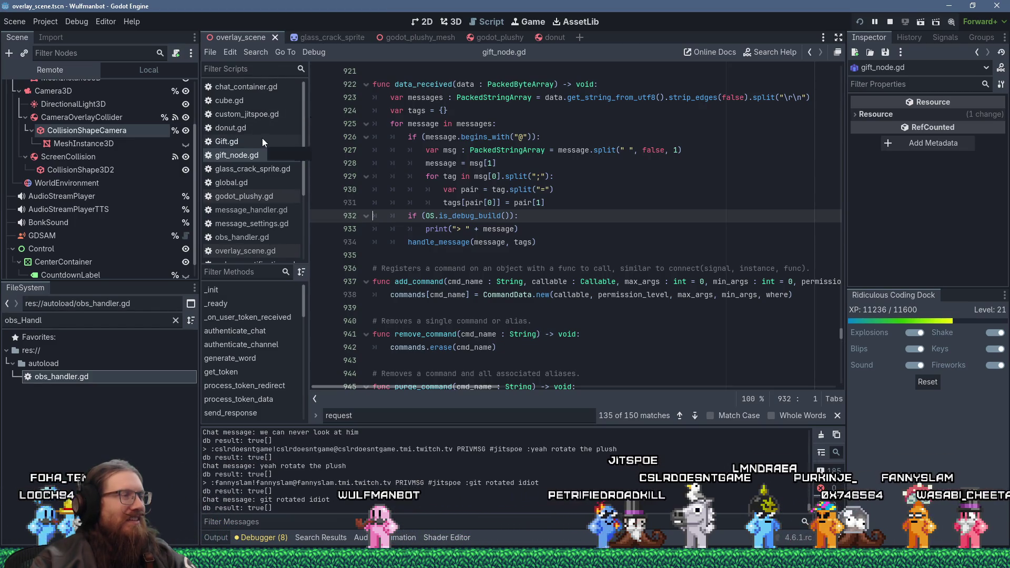
pyautogui.scroll(-3, 261, 126)
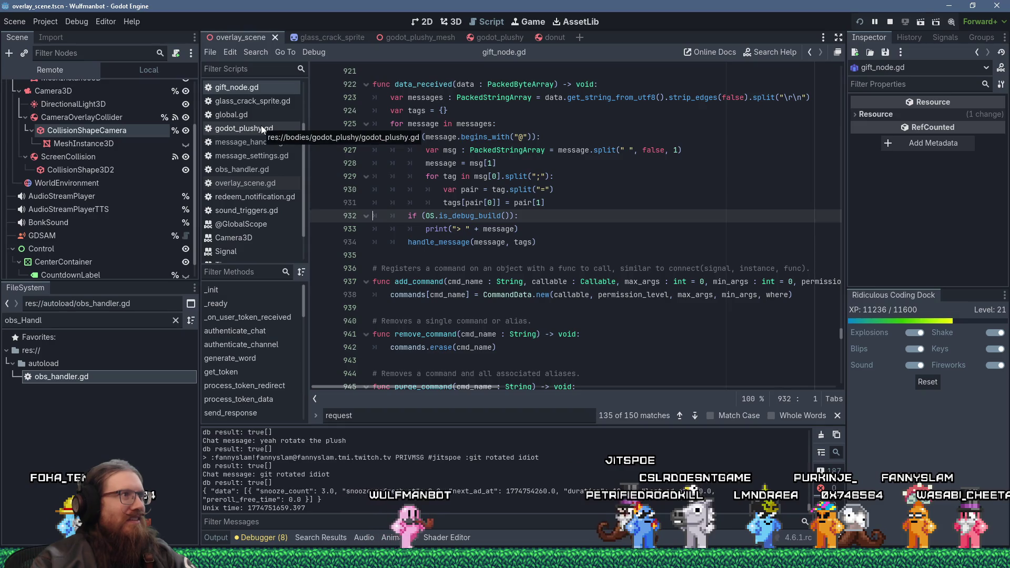
pyautogui.scroll(1, 262, 127)
pyautogui.scroll(2, 263, 125)
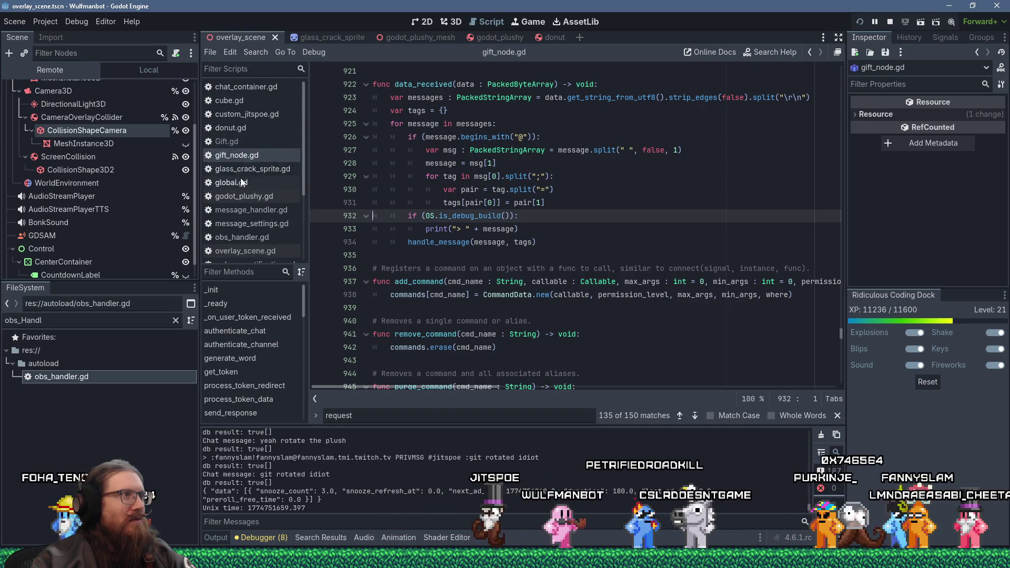
pyautogui.scroll(-4, 245, 178)
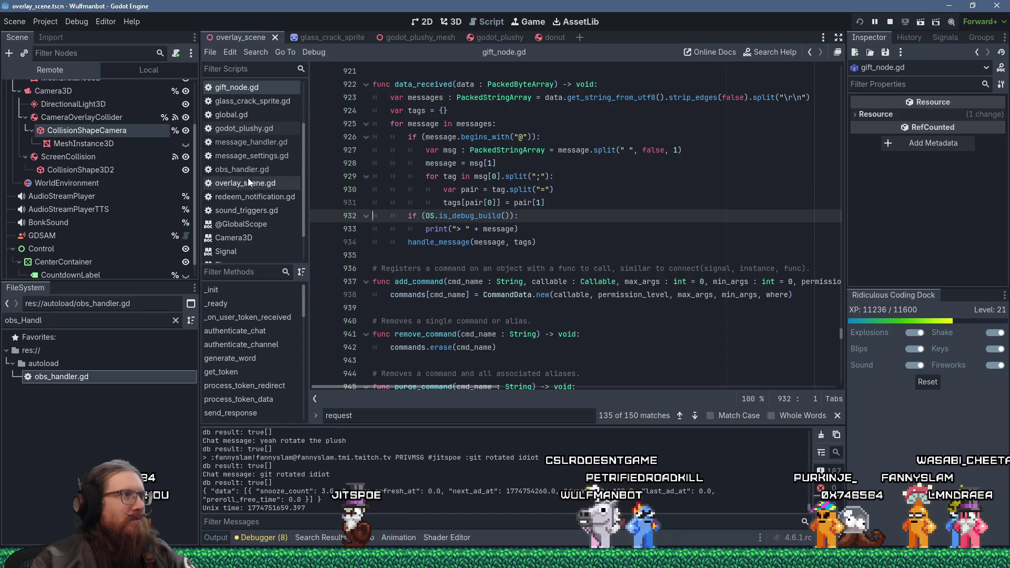
pyautogui.scroll(4, 250, 185)
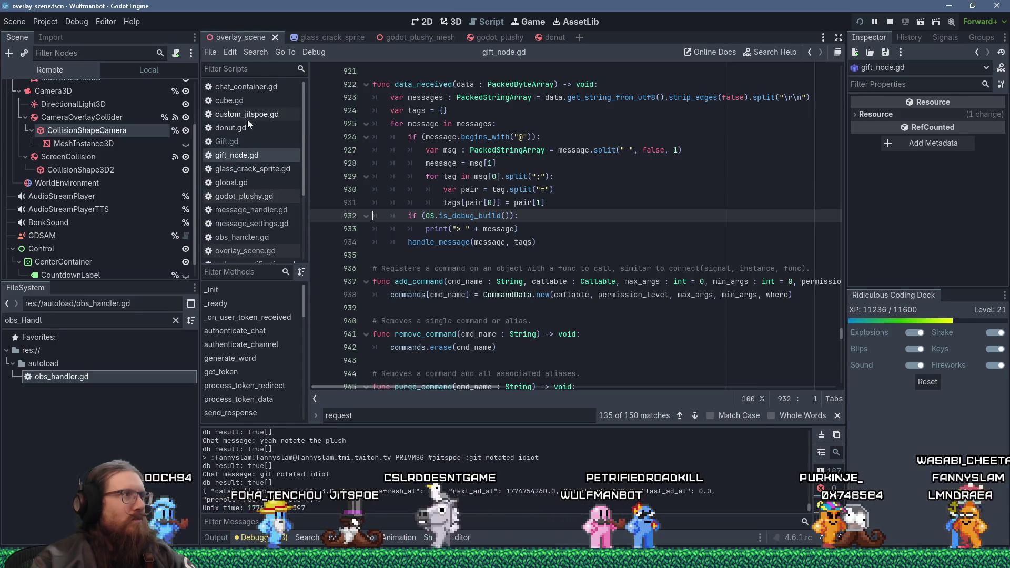
pyautogui.middleClick(264, 169)
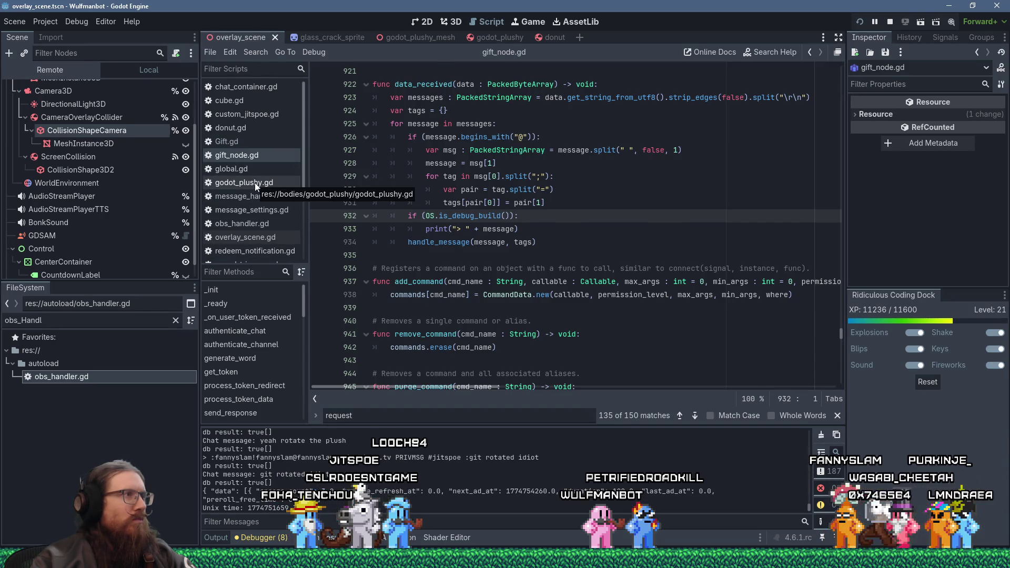
pyautogui.click(255, 182)
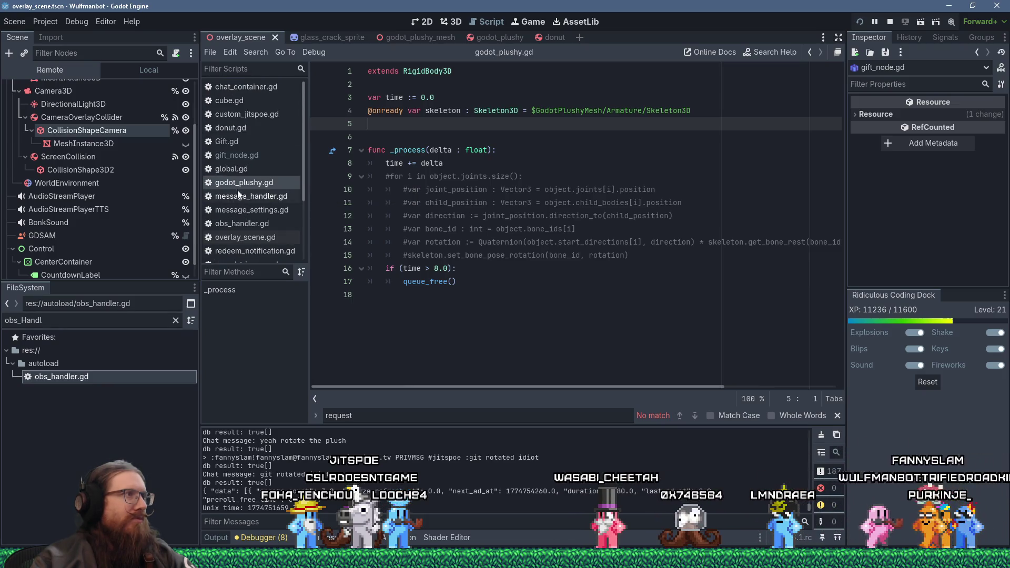
pyautogui.scroll(-3, 239, 187)
pyautogui.click(250, 169)
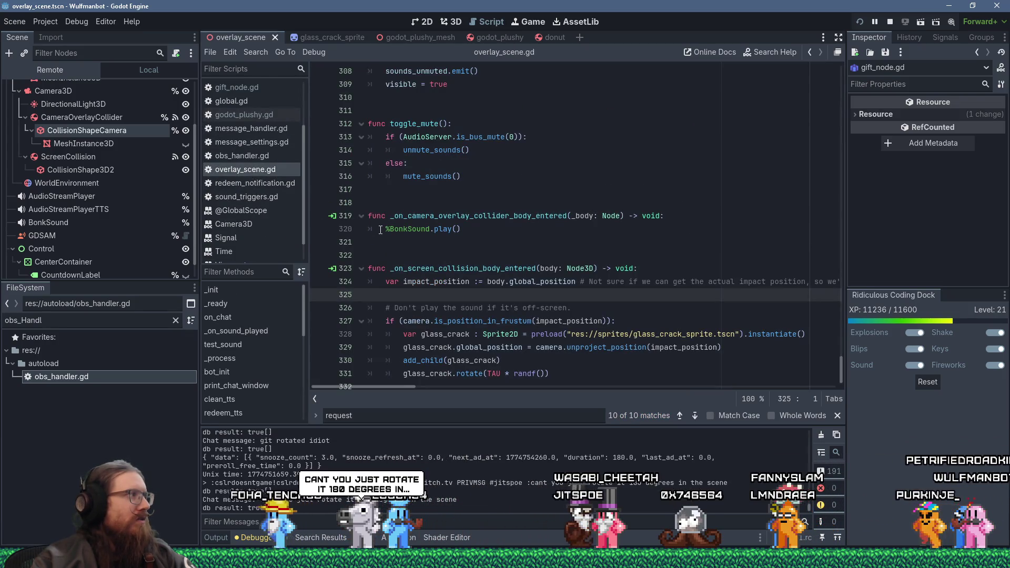
# Step: Find the addagodot function via 'addagodot' and start clearing its Basis() argument on line 230
pyautogui.scroll(-1, 473, 273)
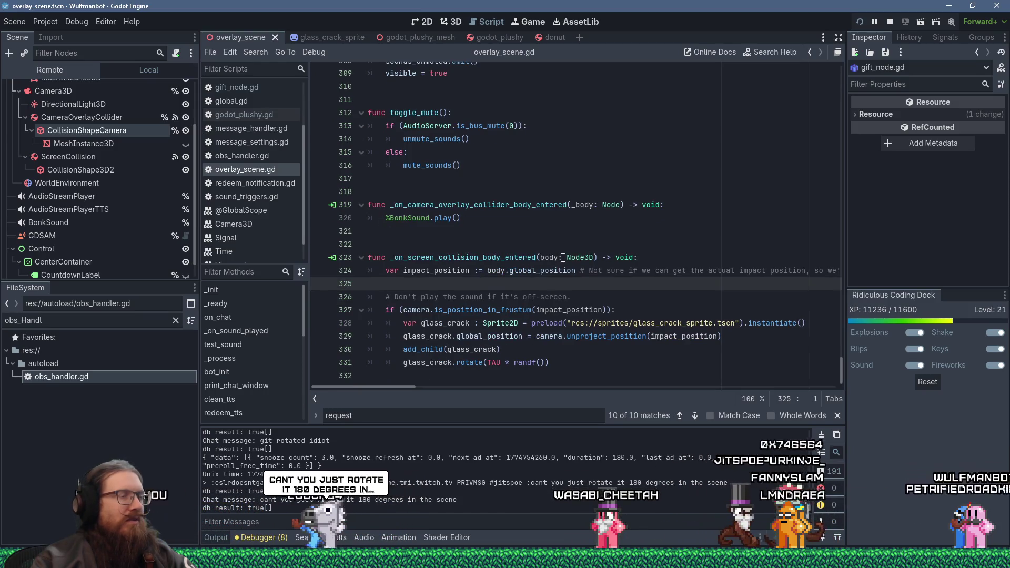
pyautogui.scroll(6, 561, 303)
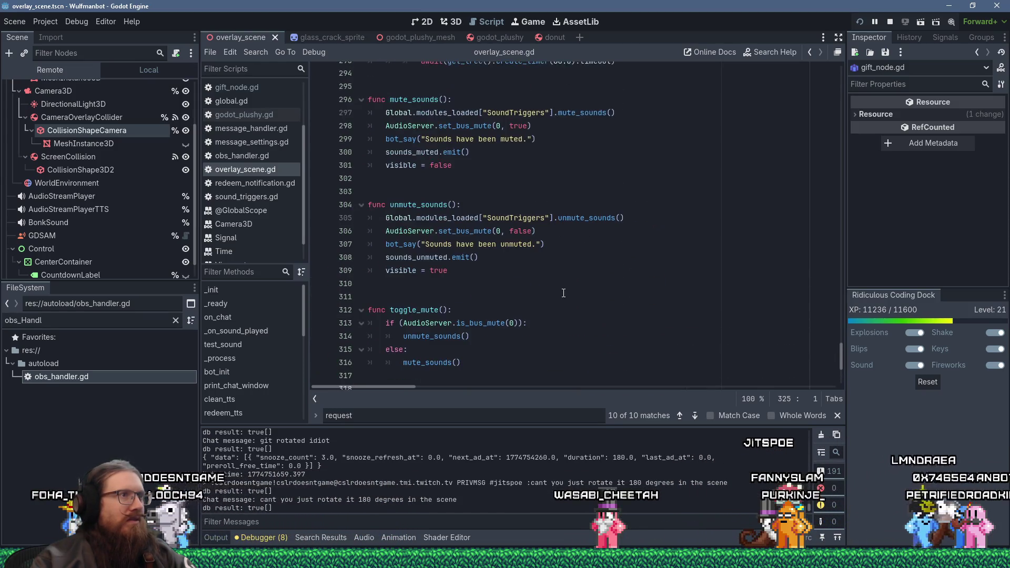
pyautogui.click(564, 289)
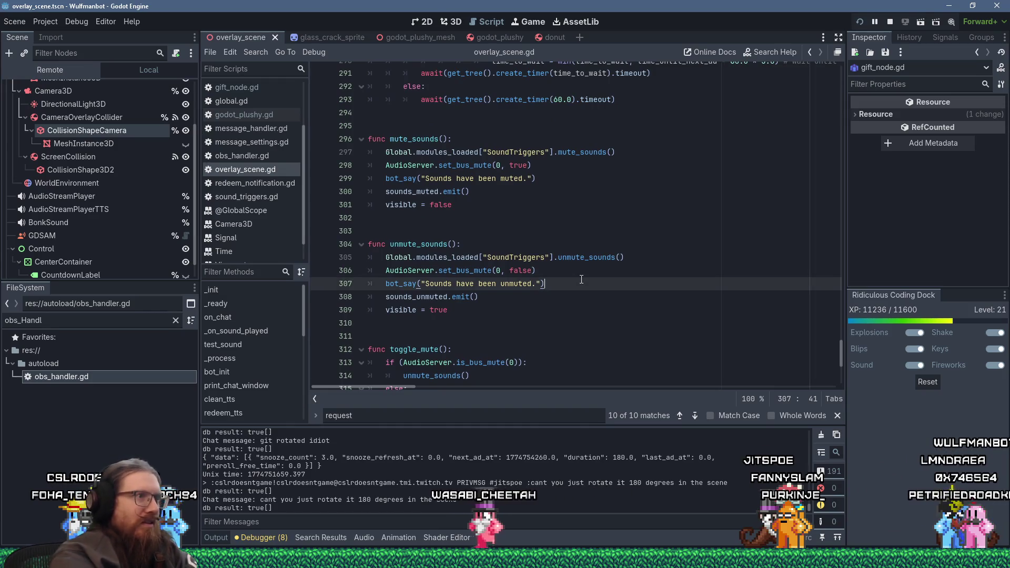
pyautogui.hotkey('ctrl', 'f')
pyautogui.write('addagodot')
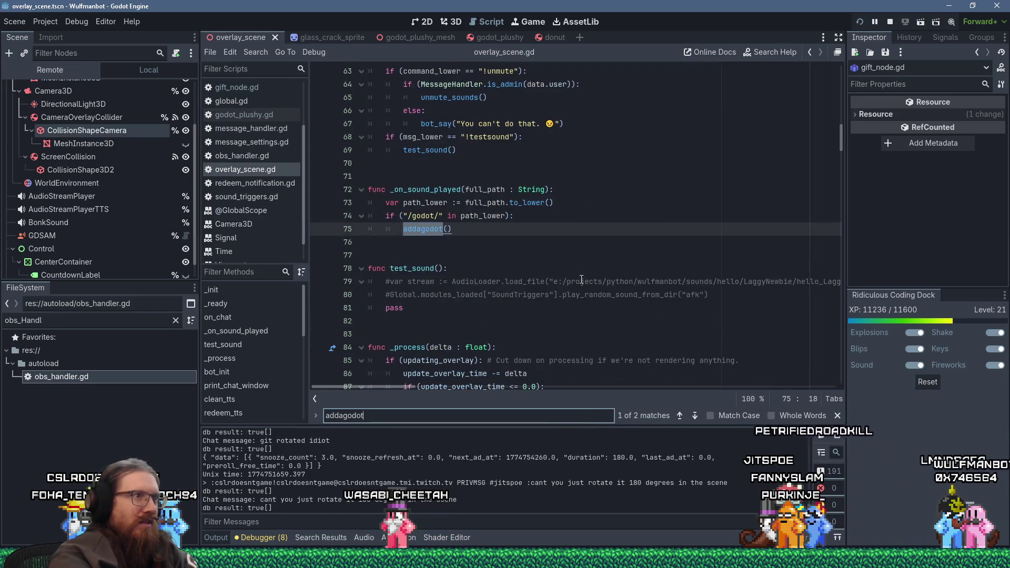
pyautogui.press('Return')
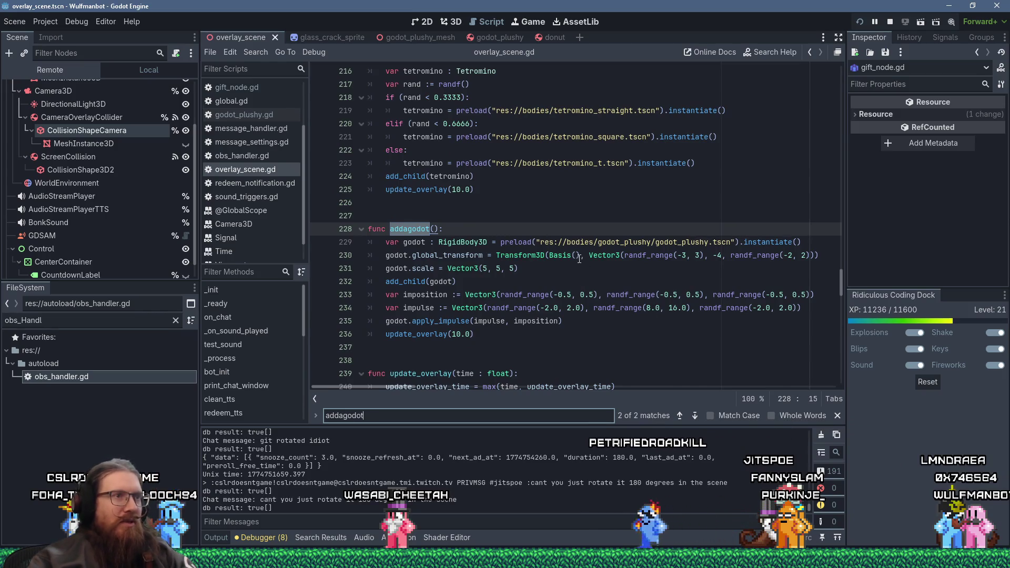
pyautogui.click(576, 255)
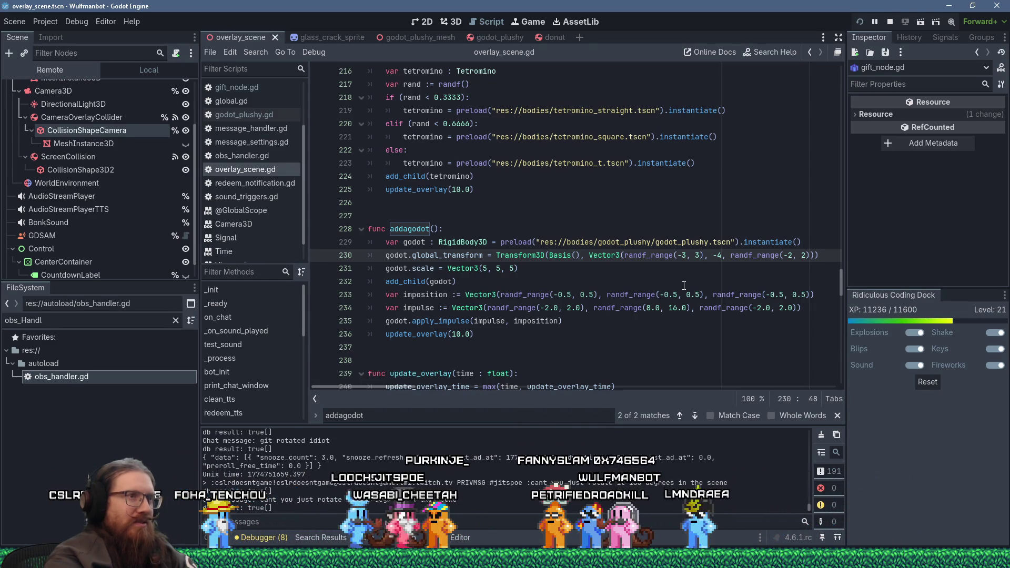
pyautogui.write('0')
pyautogui.press('BackSpace')
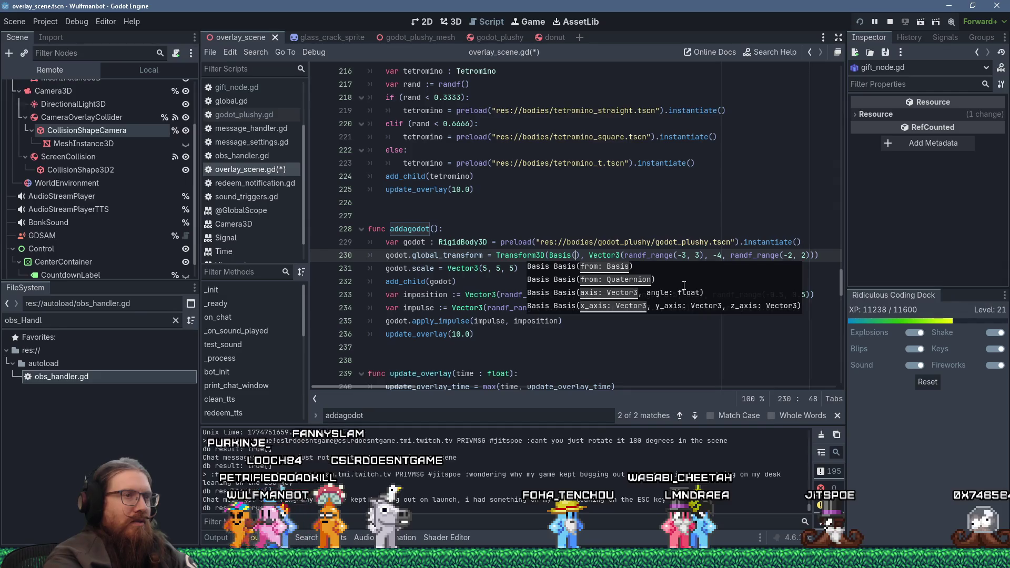
# Step: Make line 230's spawn basis Basis(Vector3.UP, PI) and save the script
pyautogui.write('Vector3.')
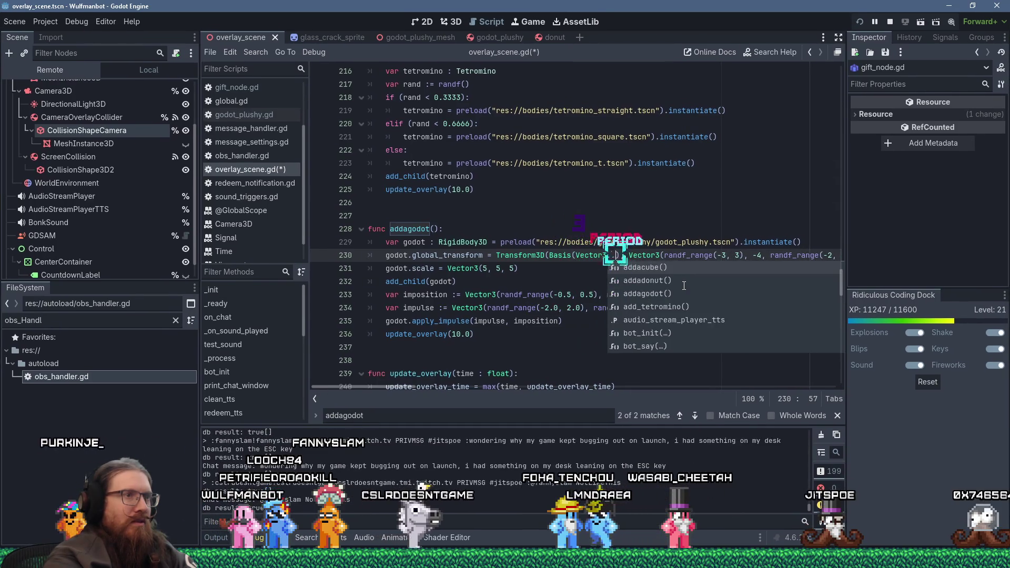
pyautogui.write('UP, PI')
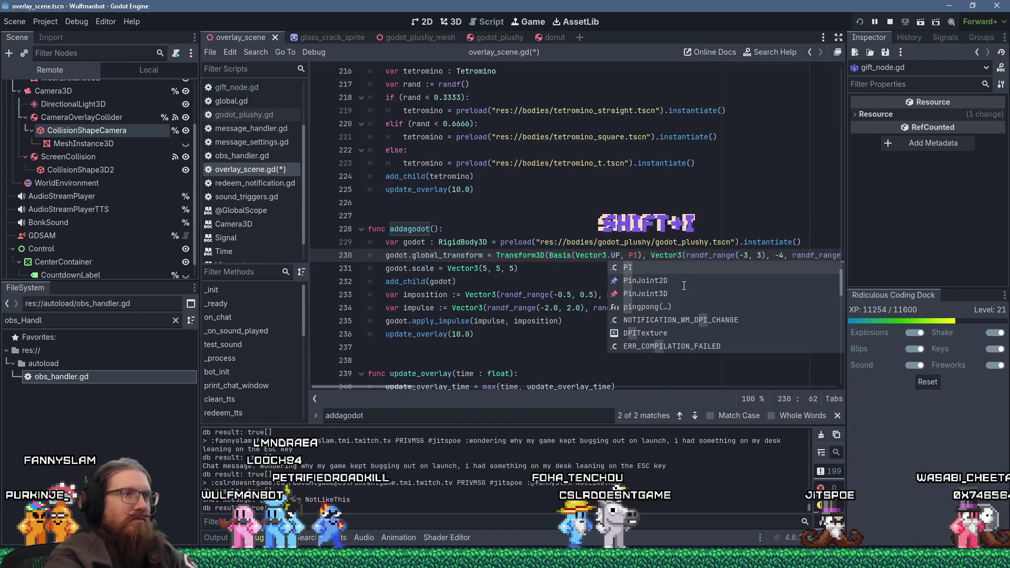
pyautogui.hotkey('ctrl', 's')
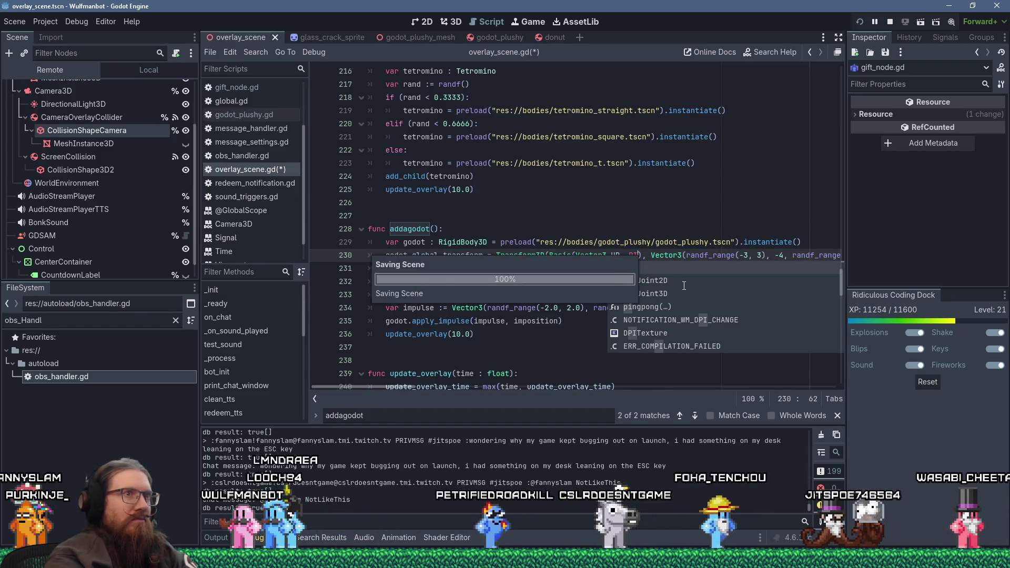
pyautogui.press('Escape')
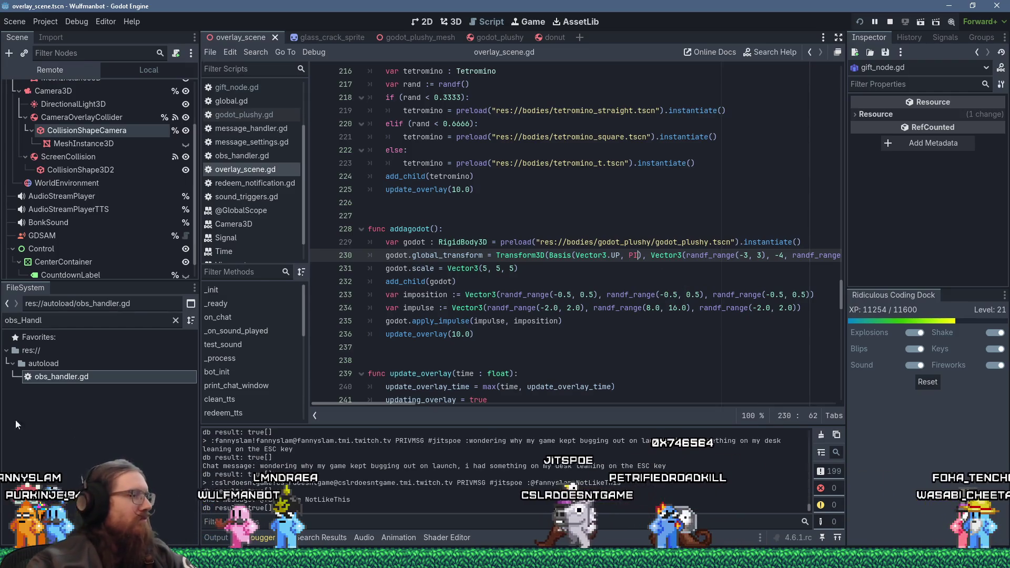
pyautogui.hotkey('alt', 'Tab')
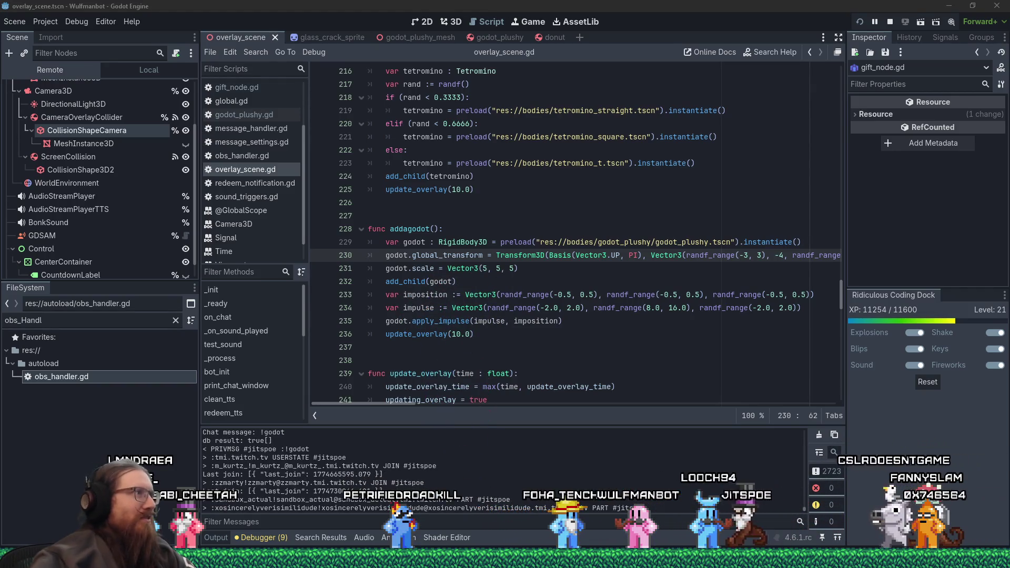
# Step: Filter the FileSystem for 'go' and set godot_plushy_material.tres Albedo Color to white
pyautogui.click(32, 316)
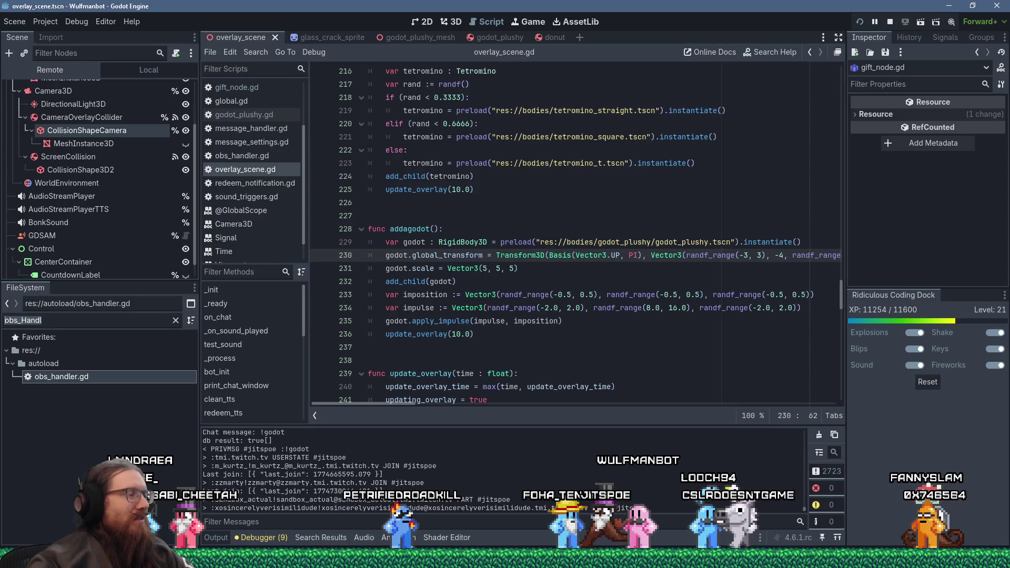
pyautogui.write('godot')
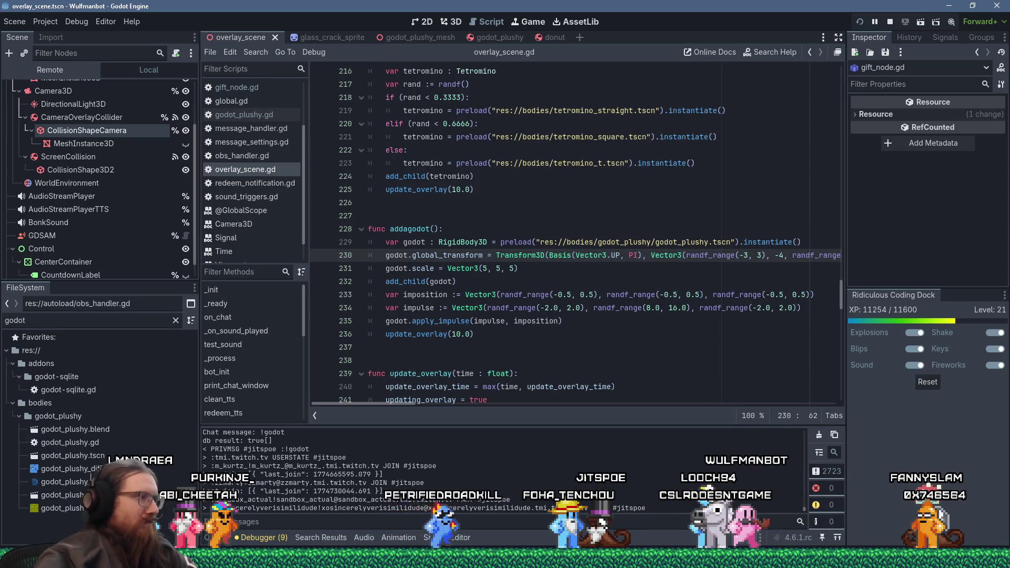
pyautogui.click(63, 482)
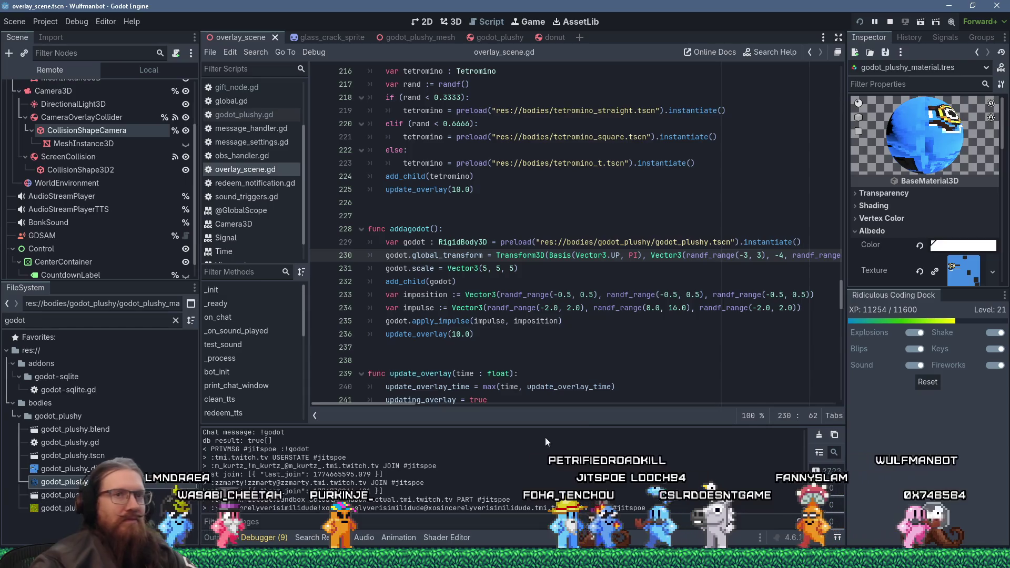
pyautogui.click(950, 250)
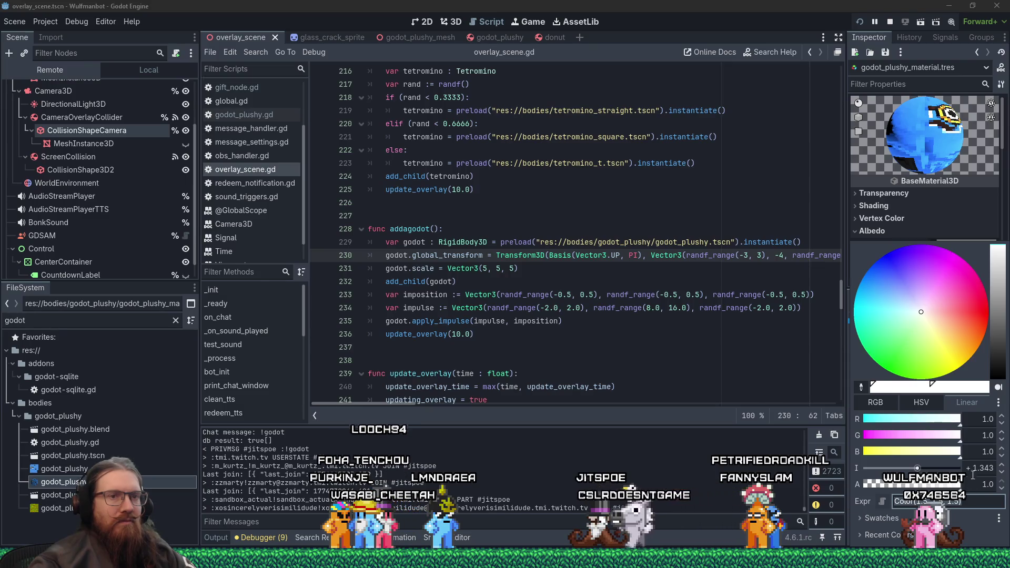
pyautogui.click(1002, 483)
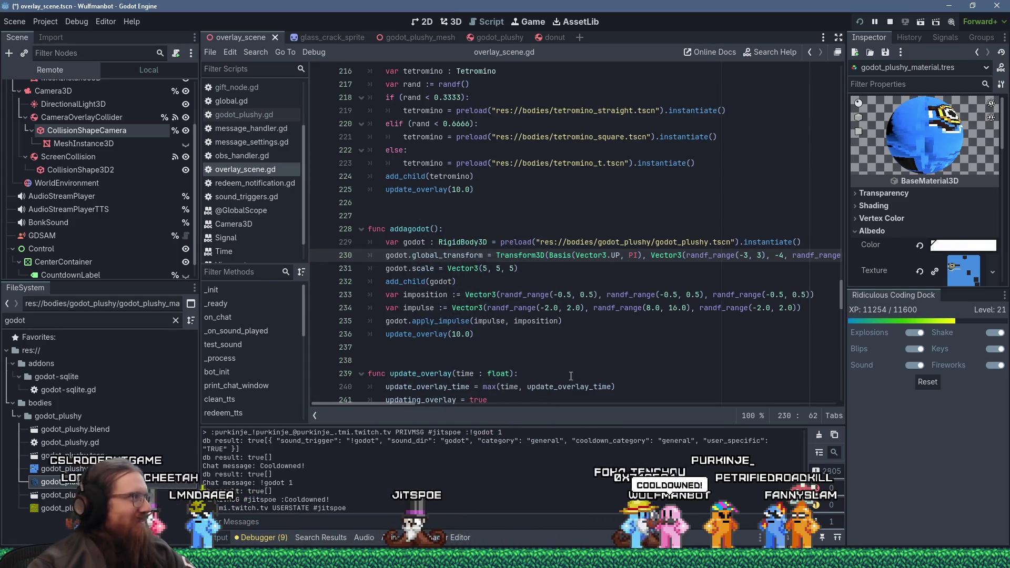
# Step: Change line 234's impulse to randf_range(10.0, 20.0) and save overlay_scene.gd
pyautogui.click(577, 295)
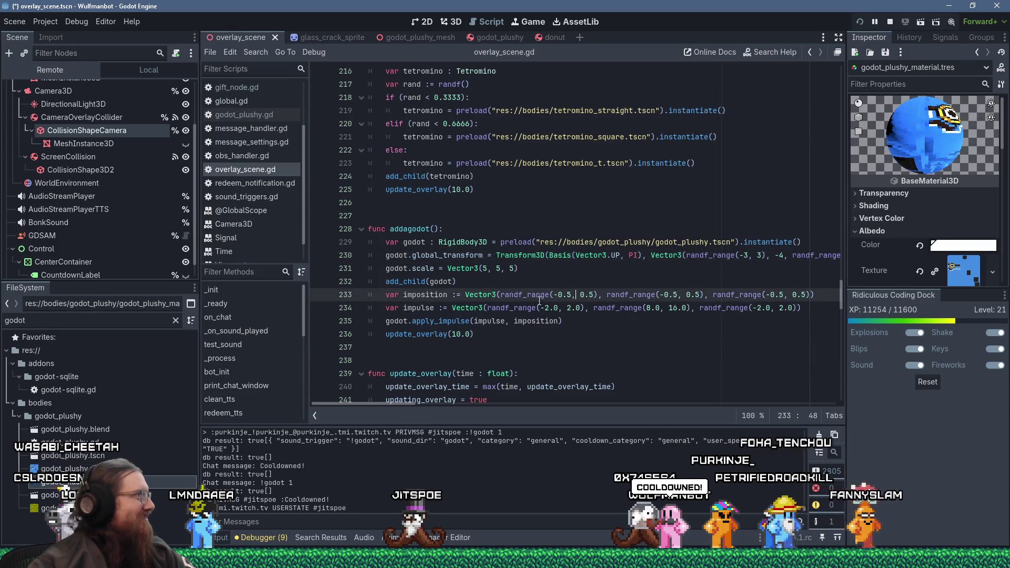
pyautogui.click(575, 269)
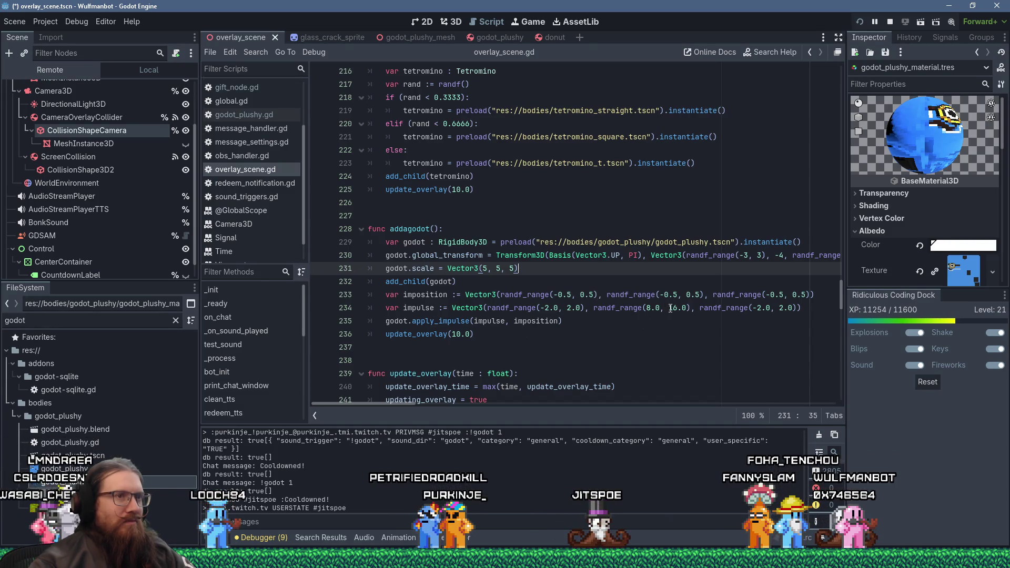
pyautogui.click(670, 308)
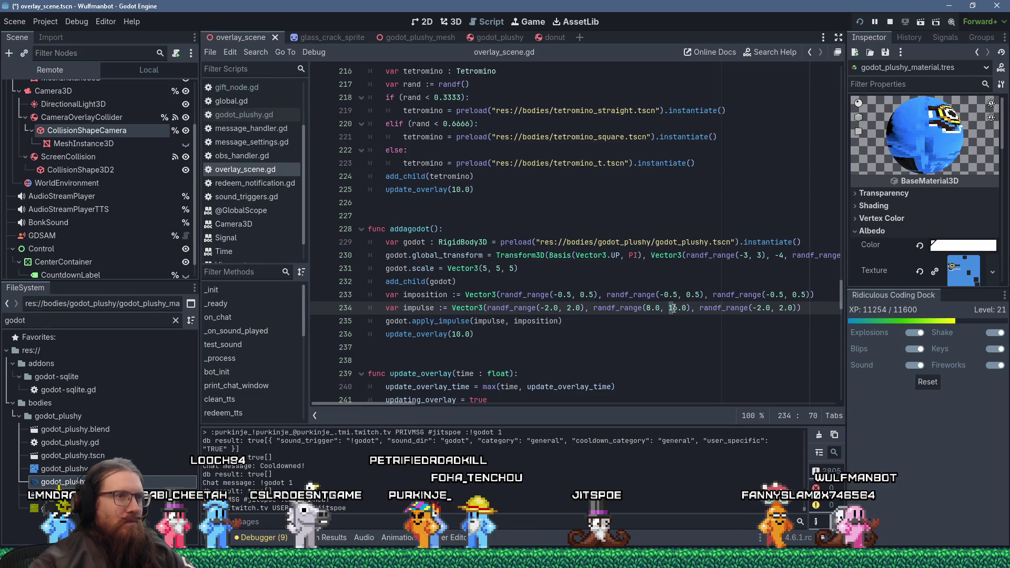
pyautogui.click(648, 308)
pyautogui.press('Delete')
pyautogui.write('10')
pyautogui.write('20.0')
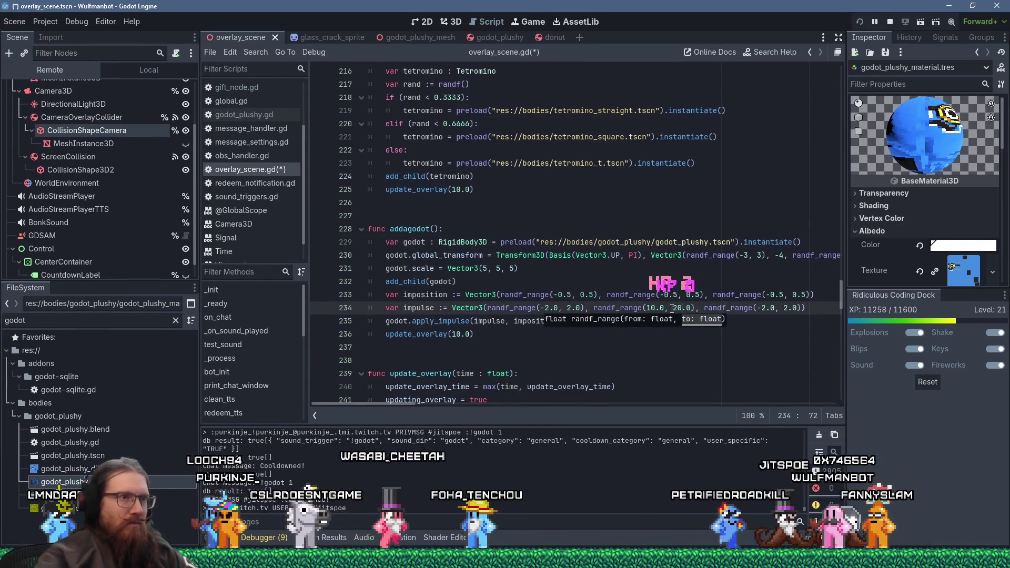
pyautogui.click(599, 253)
pyautogui.hotkey('ctrl', 's')
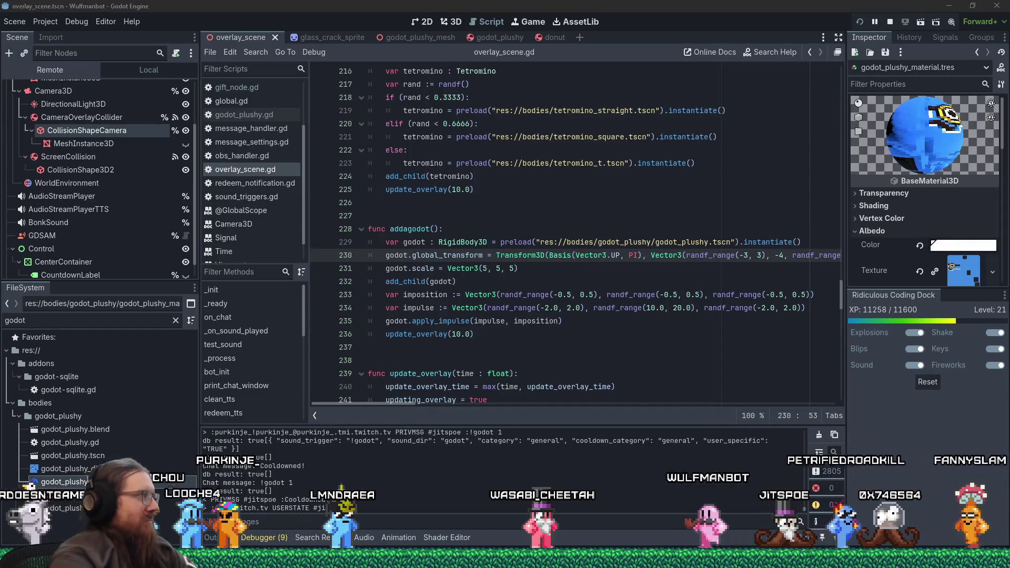
pyautogui.hotkey('alt', 'Tab')
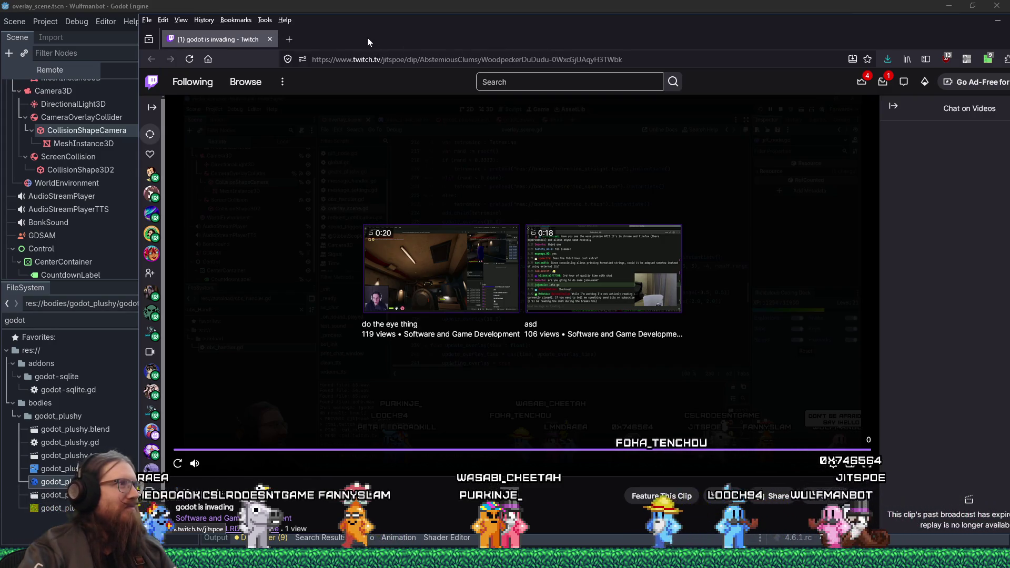
# Step: Close the Firefox window showing the Twitch clip
pyautogui.click(273, 39)
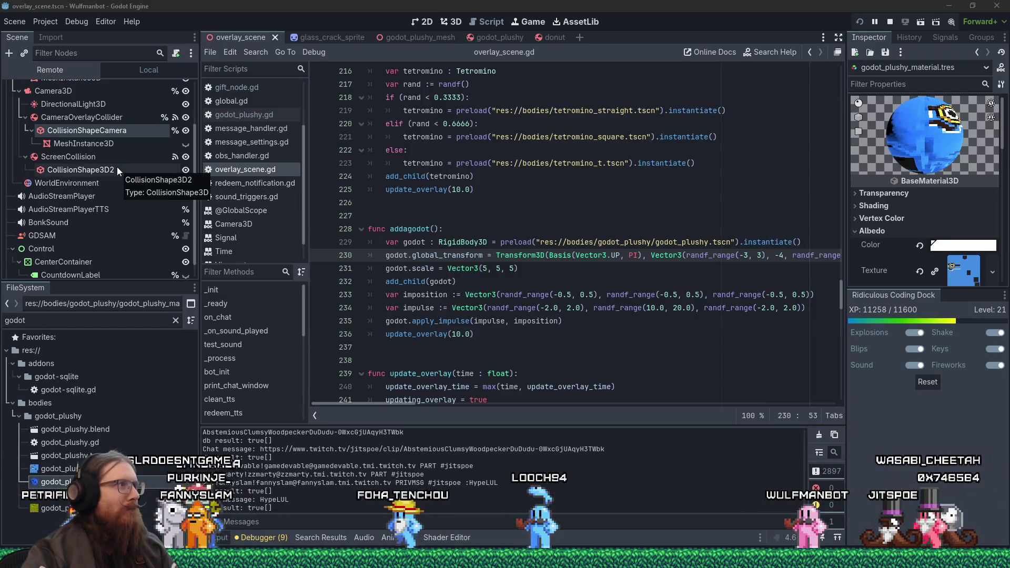
pyautogui.scroll(2, 117, 166)
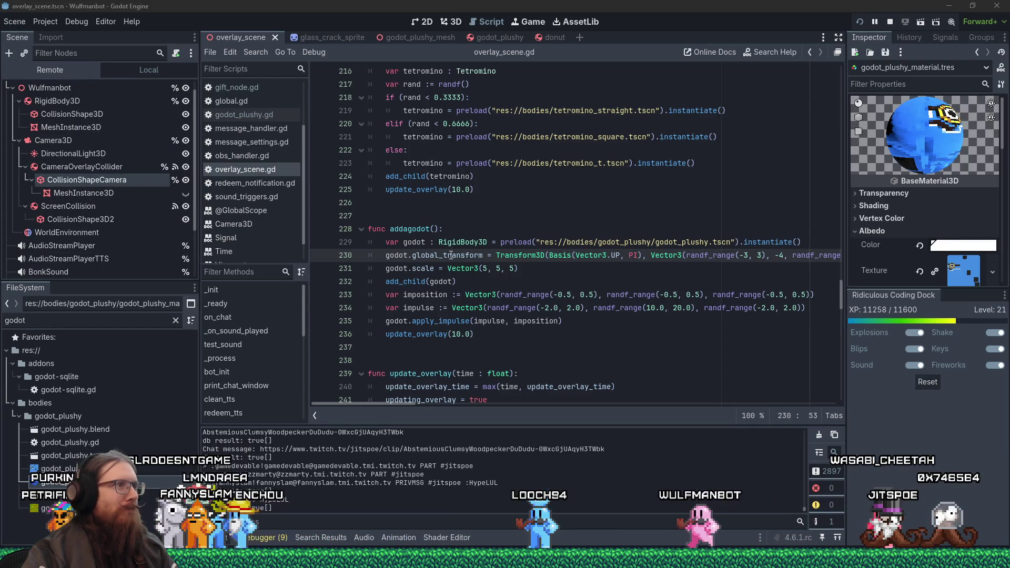
pyautogui.moveTo(452, 255)
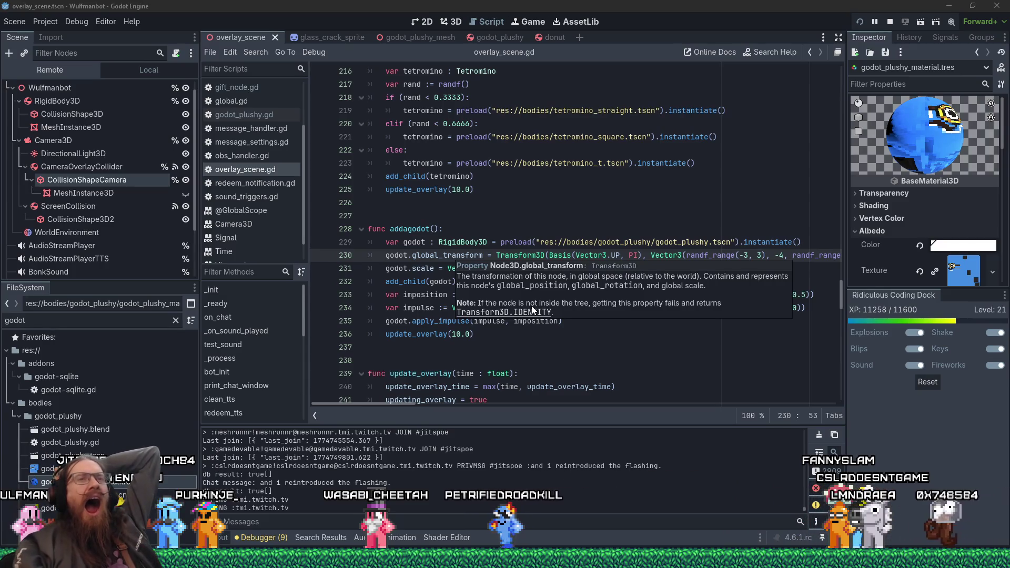
pyautogui.moveTo(918, 145)
pyautogui.mouseDown()
pyautogui.moveTo(901, 156)
pyautogui.moveTo(927, 141)
pyautogui.moveTo(885, 139)
pyautogui.moveTo(921, 152)
pyautogui.moveTo(731, 126)
pyautogui.moveTo(768, 68)
pyautogui.moveTo(911, 135)
pyautogui.moveTo(936, 169)
pyautogui.moveTo(946, 162)
pyautogui.mouseUp()
pyautogui.moveTo(935, 127)
pyautogui.mouseDown()
pyautogui.moveTo(955, 135)
pyautogui.moveTo(947, 119)
pyautogui.moveTo(932, 128)
pyautogui.moveTo(958, 132)
pyautogui.moveTo(939, 161)
pyautogui.moveTo(915, 162)
pyautogui.moveTo(914, 121)
pyautogui.moveTo(908, 135)
pyautogui.mouseUp()
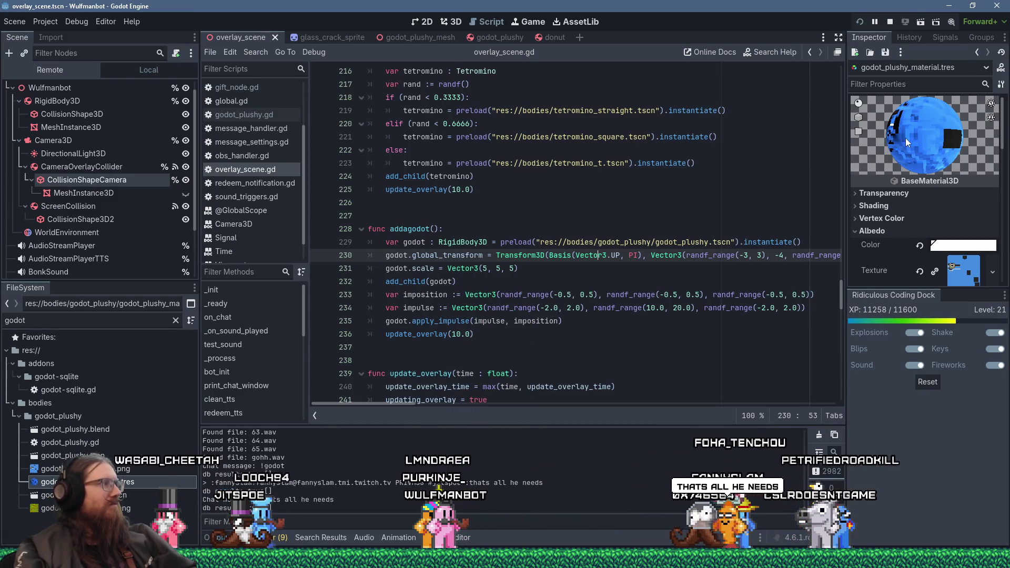
pyautogui.moveTo(905, 138)
pyautogui.mouseDown()
pyautogui.moveTo(999, 138)
pyautogui.moveTo(984, 142)
pyautogui.moveTo(990, 136)
pyautogui.moveTo(995, 146)
pyautogui.mouseUp()
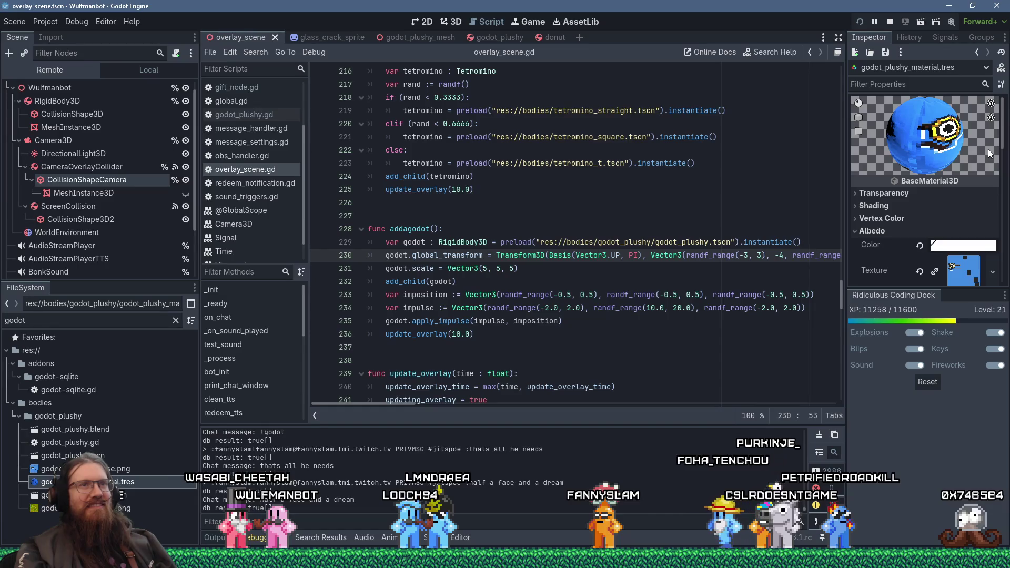
pyautogui.moveTo(973, 166); pyautogui.dragTo(957, 156)
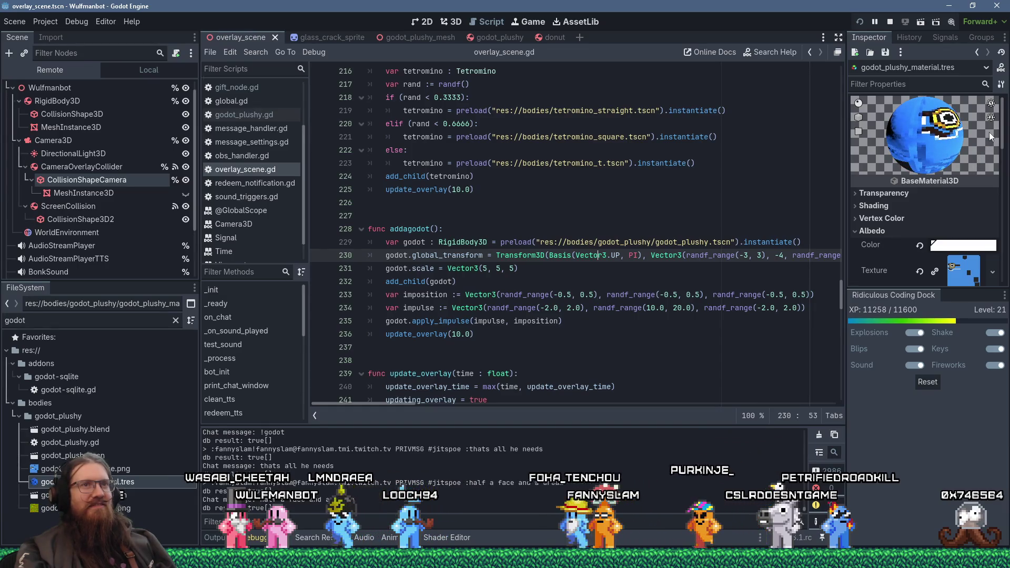
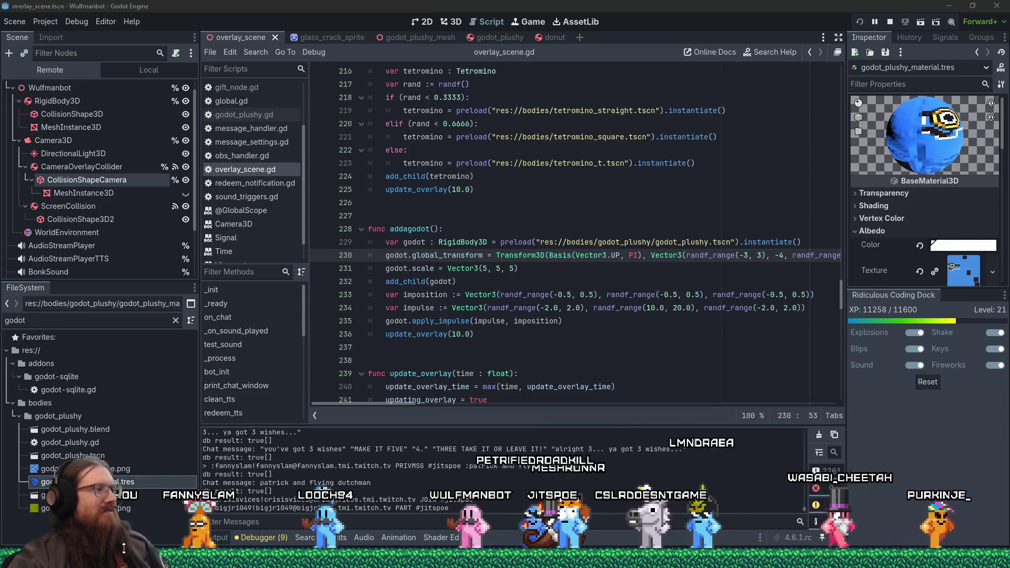
# Step: Search 'pink trombone' in a new Firefox tab and open the dood.al Pink Trombone page
pyautogui.moveTo(87, 563)
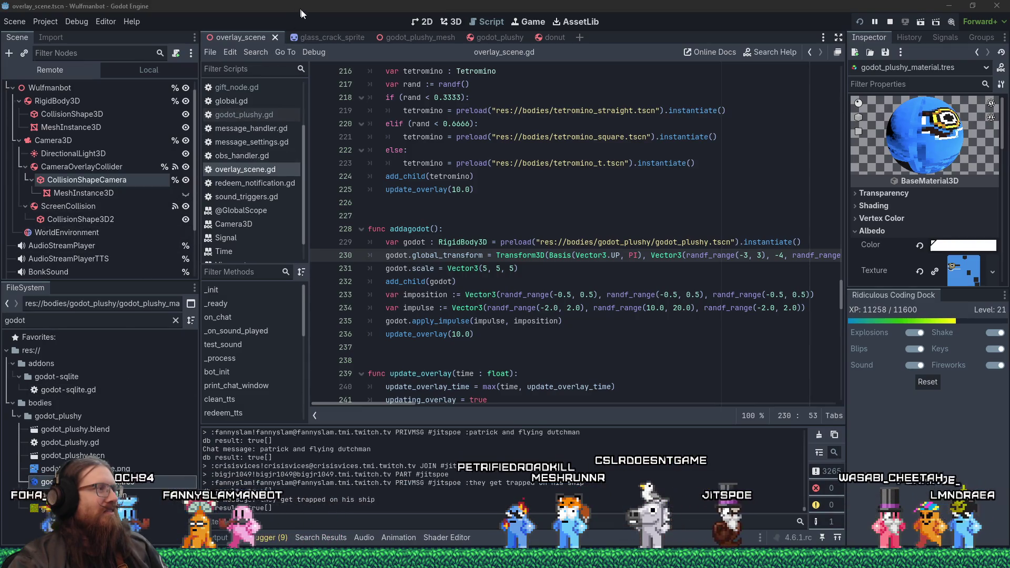
pyautogui.click(310, 5)
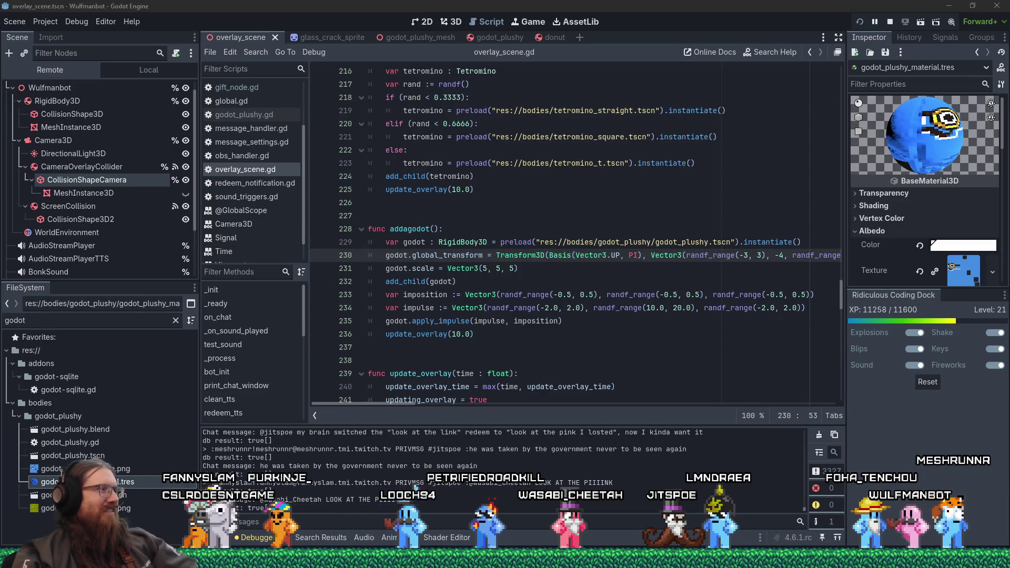
pyautogui.moveTo(505, 561)
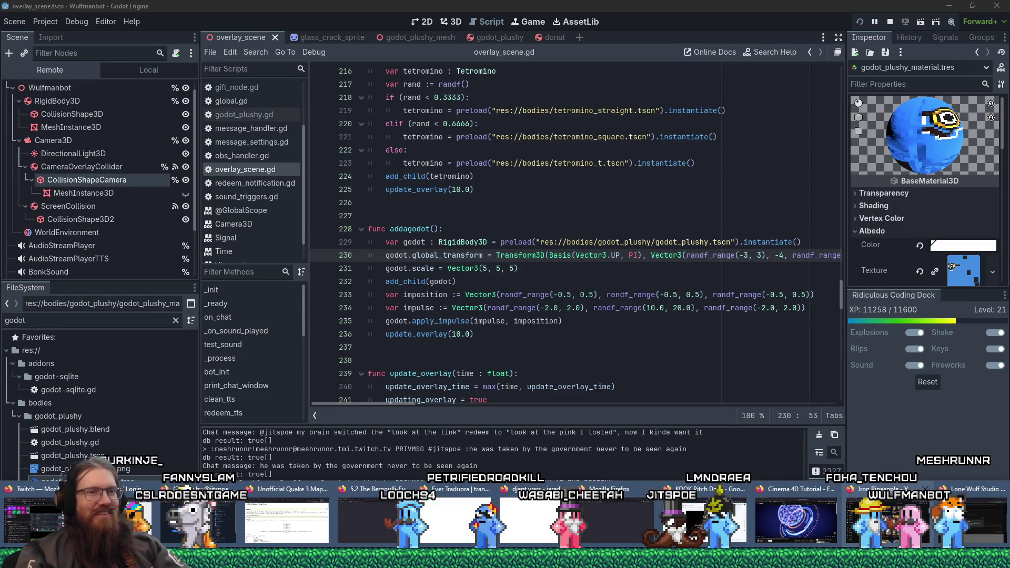
pyautogui.click(876, 518)
pyautogui.click(981, 25)
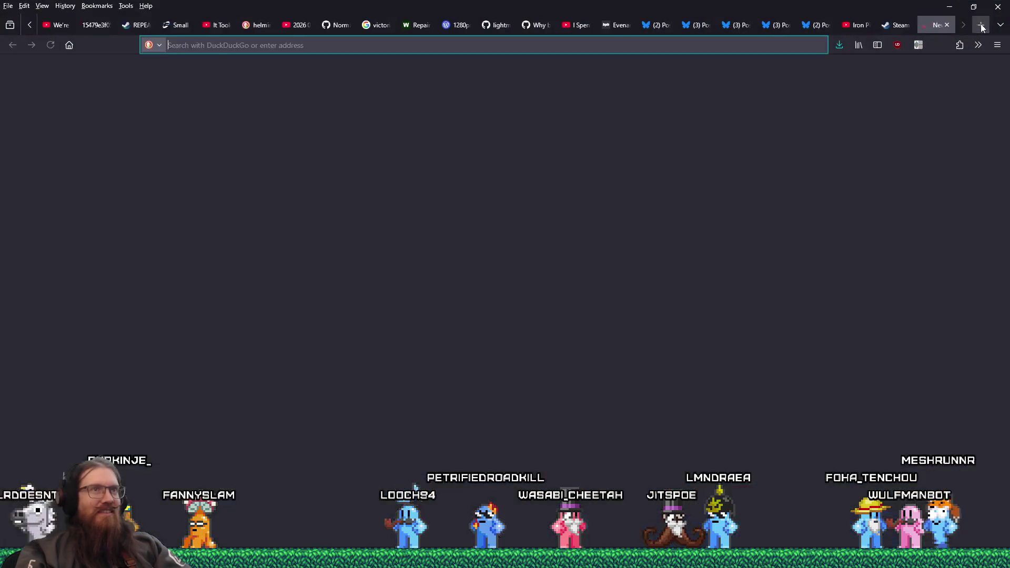
pyautogui.write('pink trombone')
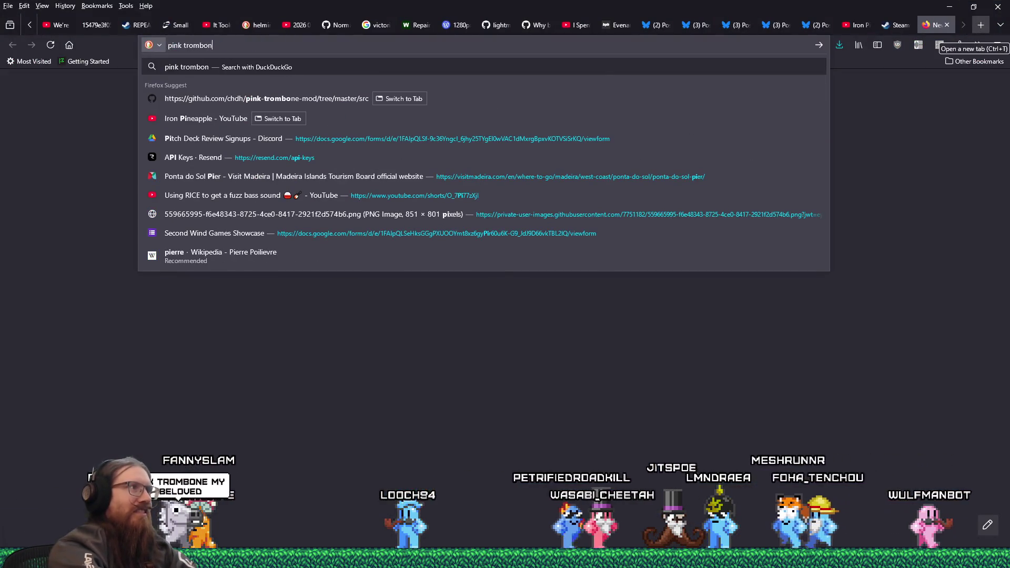
pyautogui.press('Return')
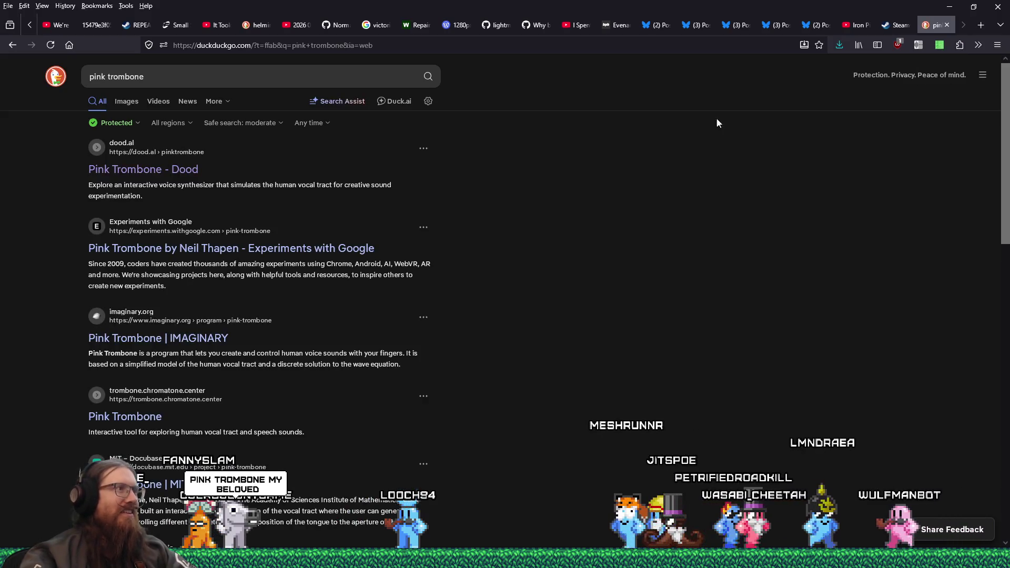
pyautogui.click(192, 169)
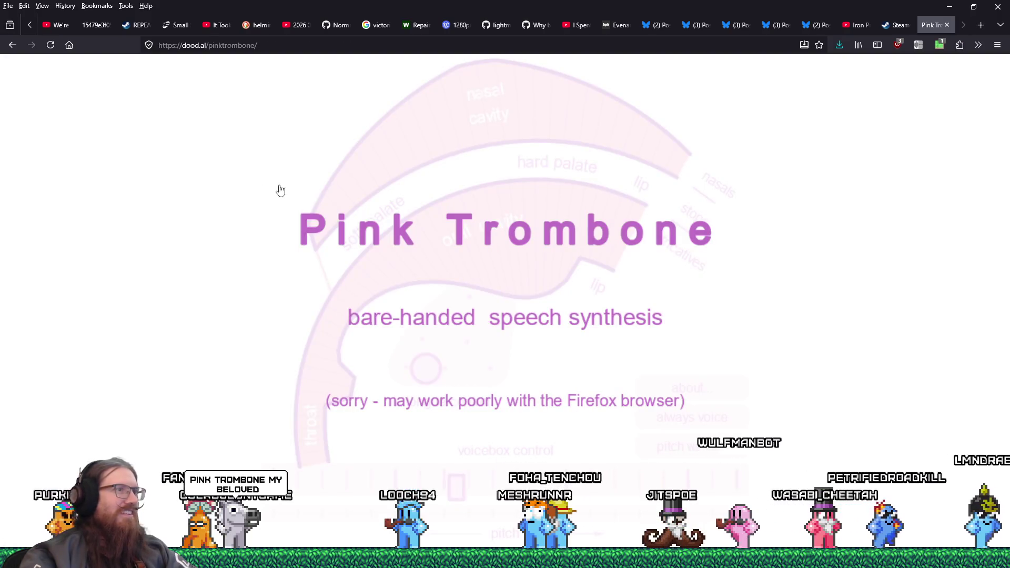
# Step: Start the synthesizer, move the tongue to change the vowel, and adjust the voice pitch
pyautogui.click(545, 294)
pyautogui.moveTo(531, 293)
pyautogui.mouseDown()
pyautogui.moveTo(496, 282)
pyautogui.moveTo(476, 291)
pyautogui.moveTo(526, 248)
pyautogui.moveTo(434, 242)
pyautogui.moveTo(399, 329)
pyautogui.moveTo(421, 318)
pyautogui.moveTo(462, 367)
pyautogui.moveTo(494, 332)
pyautogui.moveTo(453, 342)
pyautogui.mouseUp()
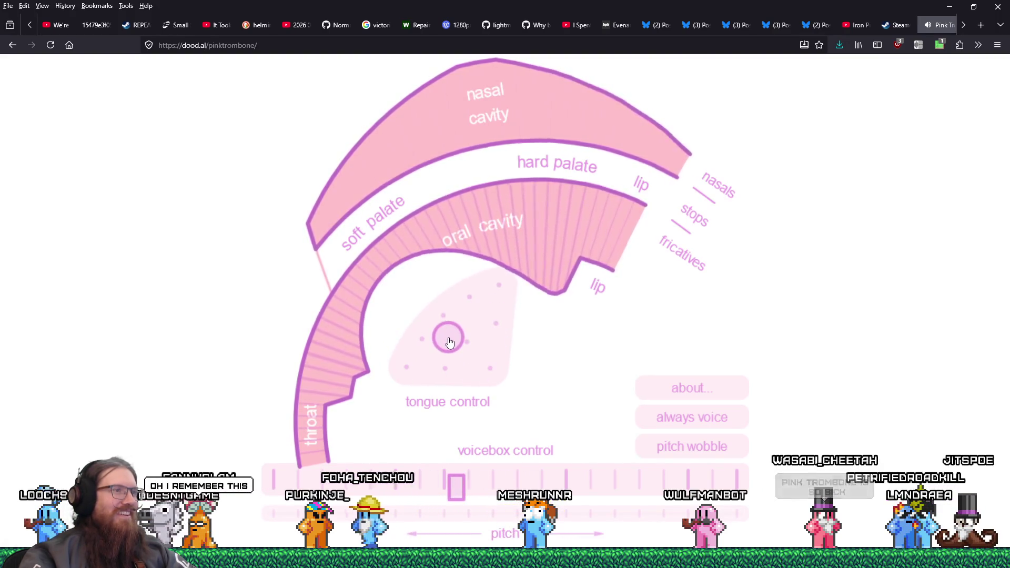
pyautogui.rightClick(463, 363)
pyautogui.click(449, 360)
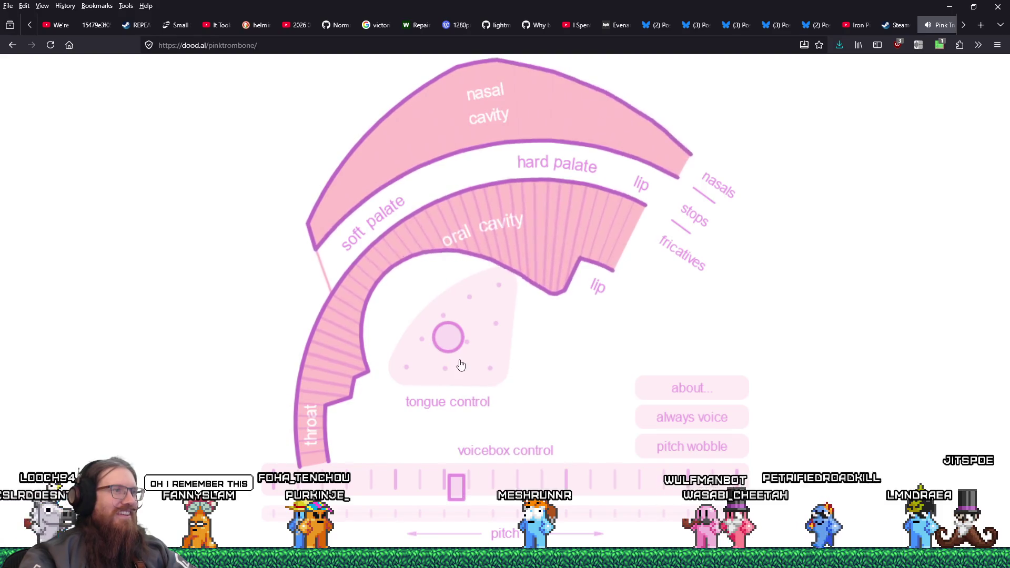
pyautogui.moveTo(452, 482)
pyautogui.mouseDown()
pyautogui.moveTo(444, 473)
pyautogui.moveTo(590, 480)
pyautogui.mouseUp()
pyautogui.moveTo(483, 521)
pyautogui.mouseDown()
pyautogui.moveTo(377, 489)
pyautogui.moveTo(664, 509)
pyautogui.moveTo(637, 492)
pyautogui.mouseUp()
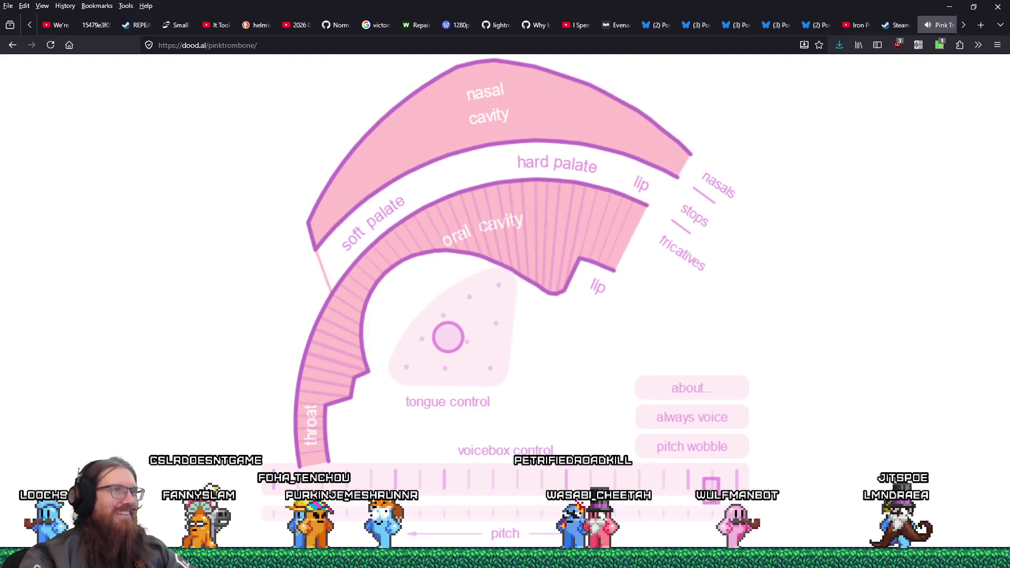
# Step: Close and reopen the lips, then sweep constrictions along the tract from soft palate to lips
pyautogui.moveTo(627, 221)
pyautogui.mouseDown()
pyautogui.moveTo(608, 250)
pyautogui.moveTo(610, 226)
pyautogui.mouseUp()
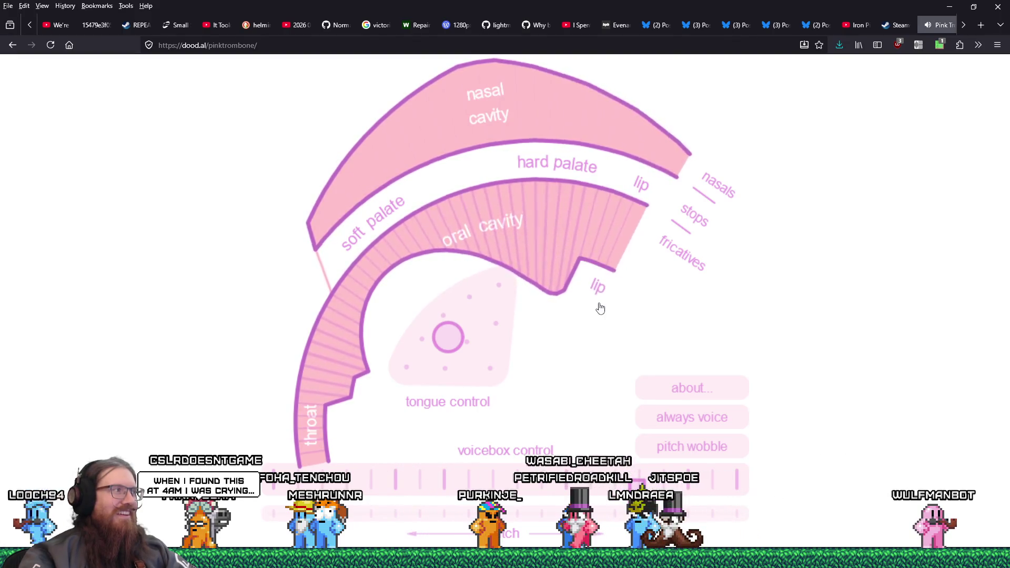
pyautogui.moveTo(610, 293); pyautogui.dragTo(647, 229)
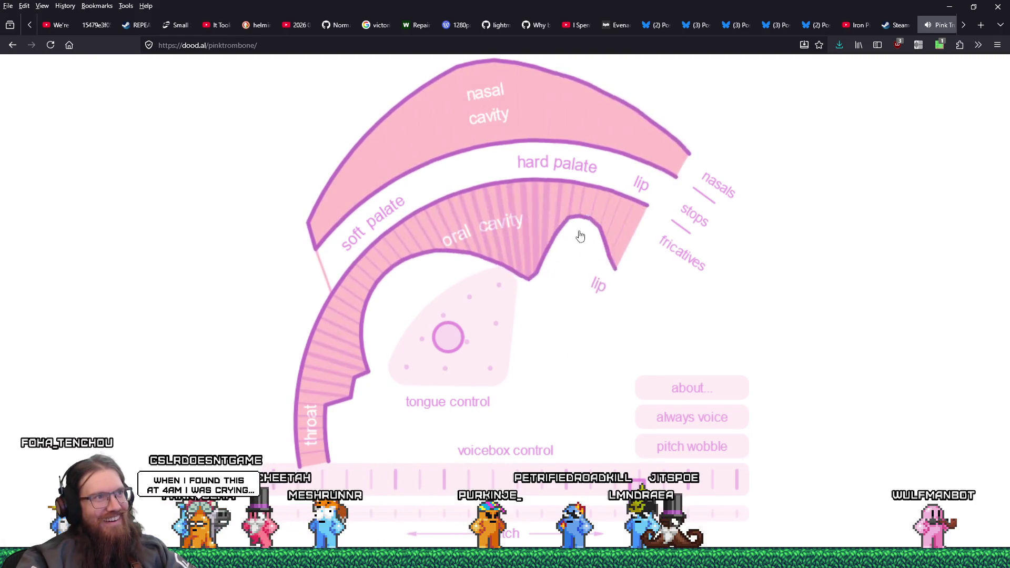
pyautogui.moveTo(538, 188); pyautogui.dragTo(526, 202)
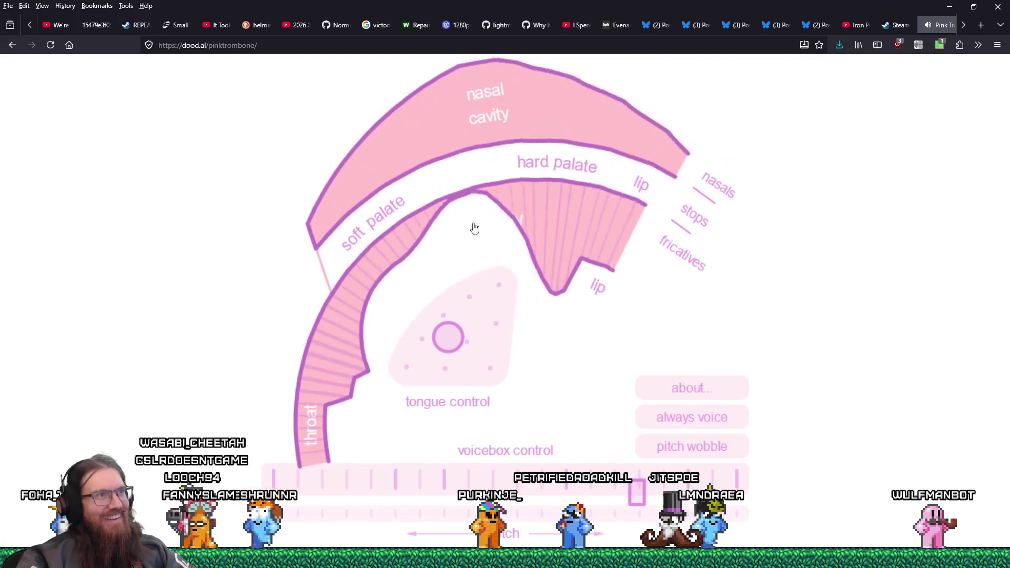
pyautogui.moveTo(408, 263)
pyautogui.mouseDown()
pyautogui.moveTo(350, 304)
pyautogui.moveTo(342, 361)
pyautogui.moveTo(310, 441)
pyautogui.moveTo(370, 420)
pyautogui.moveTo(279, 420)
pyautogui.moveTo(330, 427)
pyautogui.moveTo(385, 320)
pyautogui.mouseUp()
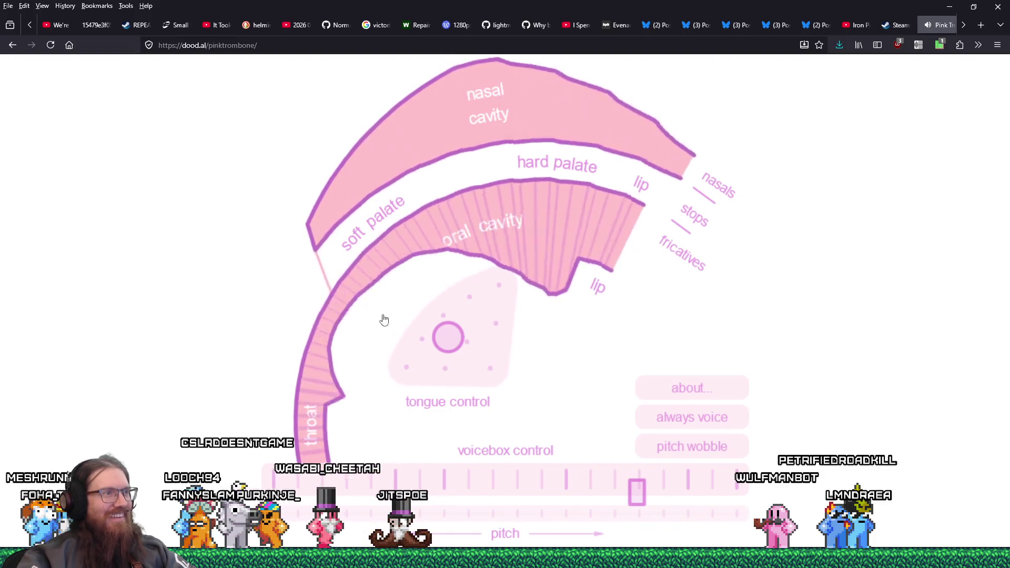
pyautogui.moveTo(583, 335)
pyautogui.mouseDown()
pyautogui.moveTo(604, 329)
pyautogui.moveTo(509, 226)
pyautogui.moveTo(590, 252)
pyautogui.moveTo(327, 131)
pyautogui.moveTo(361, 124)
pyautogui.mouseUp()
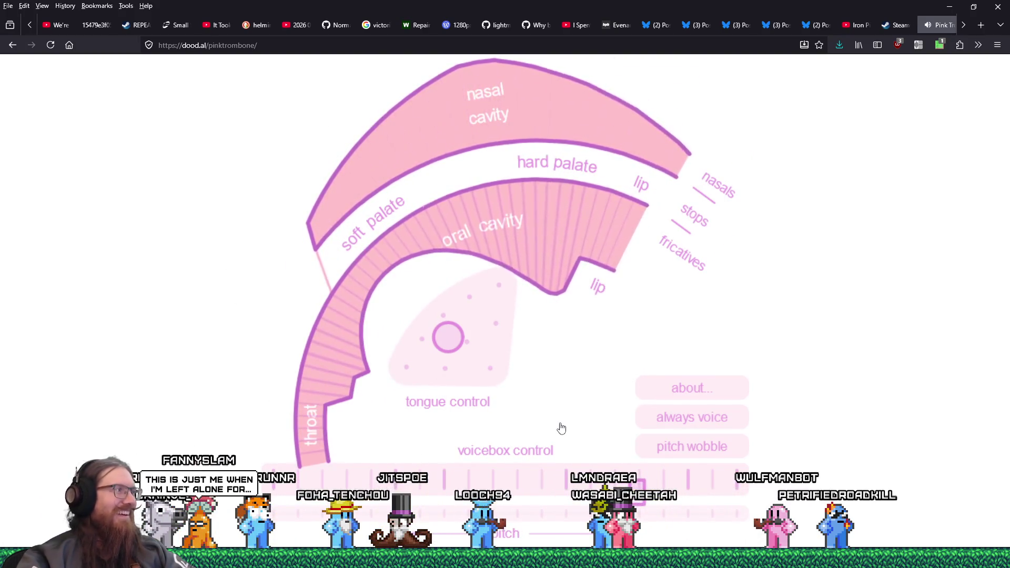
pyautogui.moveTo(638, 232)
pyautogui.mouseDown()
pyautogui.moveTo(467, 195)
pyautogui.moveTo(503, 265)
pyautogui.mouseUp()
pyautogui.moveTo(845, 286)
pyautogui.mouseDown()
pyautogui.moveTo(401, 237)
pyautogui.moveTo(401, 178)
pyautogui.mouseUp()
pyautogui.moveTo(501, 198); pyautogui.dragTo(564, 241)
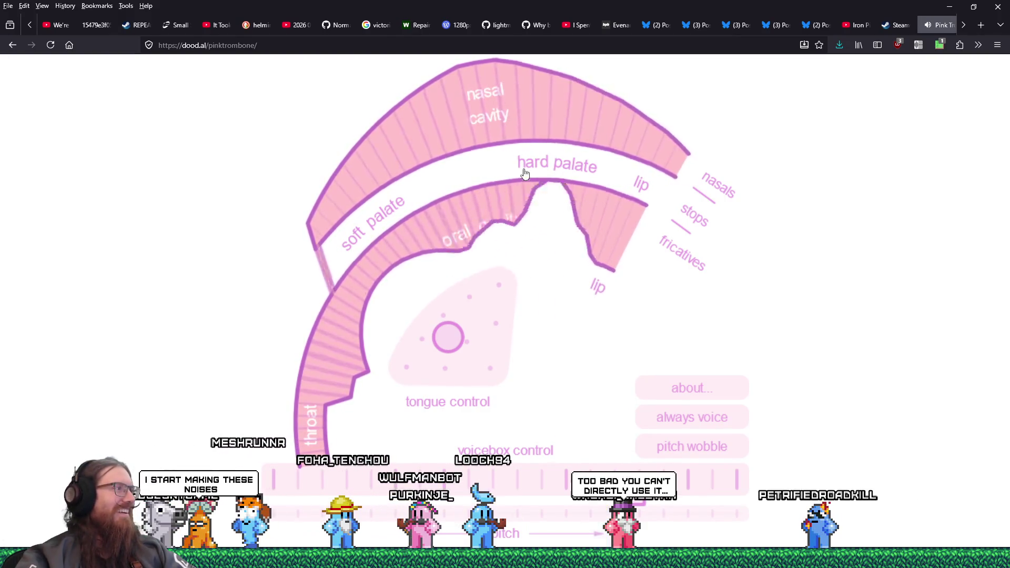
# Step: Slide constrictions along the palate, open the nasal passage, then close the Pink Trombone tab
pyautogui.moveTo(588, 191)
pyautogui.mouseDown()
pyautogui.moveTo(568, 221)
pyautogui.moveTo(512, 237)
pyautogui.moveTo(545, 129)
pyautogui.moveTo(338, 231)
pyautogui.moveTo(368, 309)
pyautogui.moveTo(261, 323)
pyautogui.moveTo(280, 363)
pyautogui.moveTo(340, 281)
pyautogui.moveTo(295, 338)
pyautogui.moveTo(378, 379)
pyautogui.moveTo(287, 445)
pyautogui.moveTo(312, 480)
pyautogui.moveTo(300, 468)
pyautogui.moveTo(400, 288)
pyautogui.mouseUp()
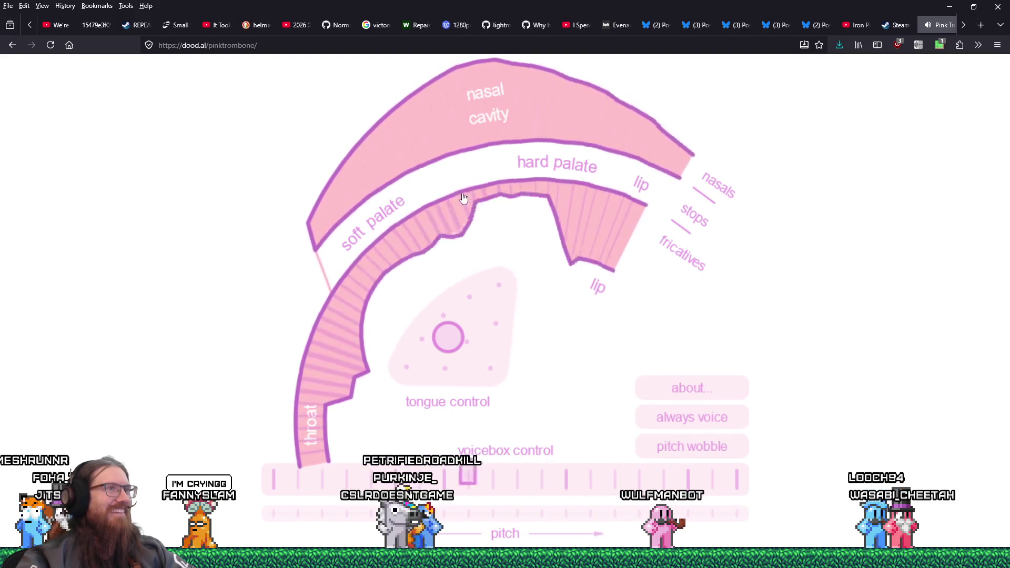
pyautogui.moveTo(585, 179); pyautogui.dragTo(536, 184)
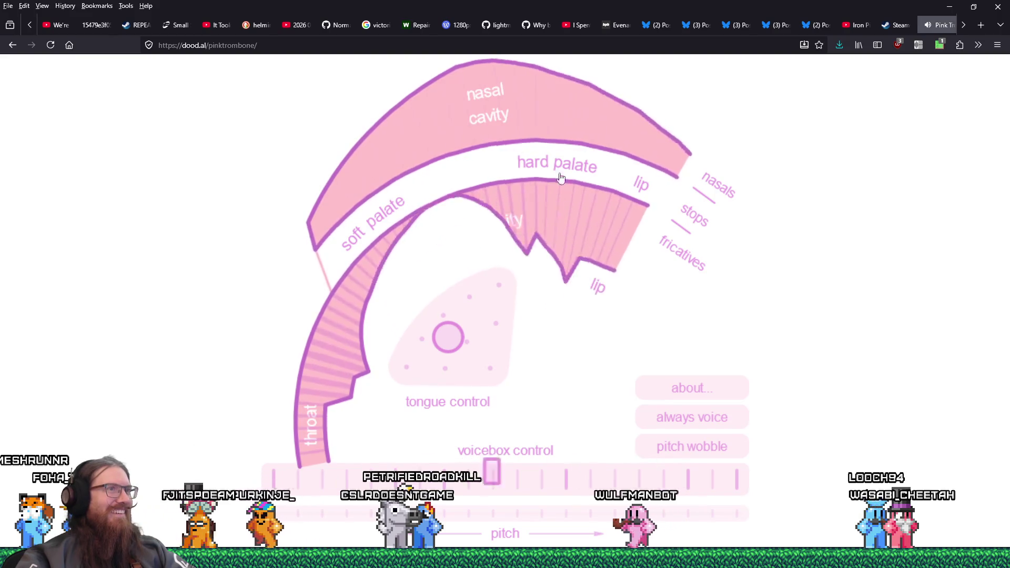
pyautogui.moveTo(396, 210); pyautogui.dragTo(455, 212)
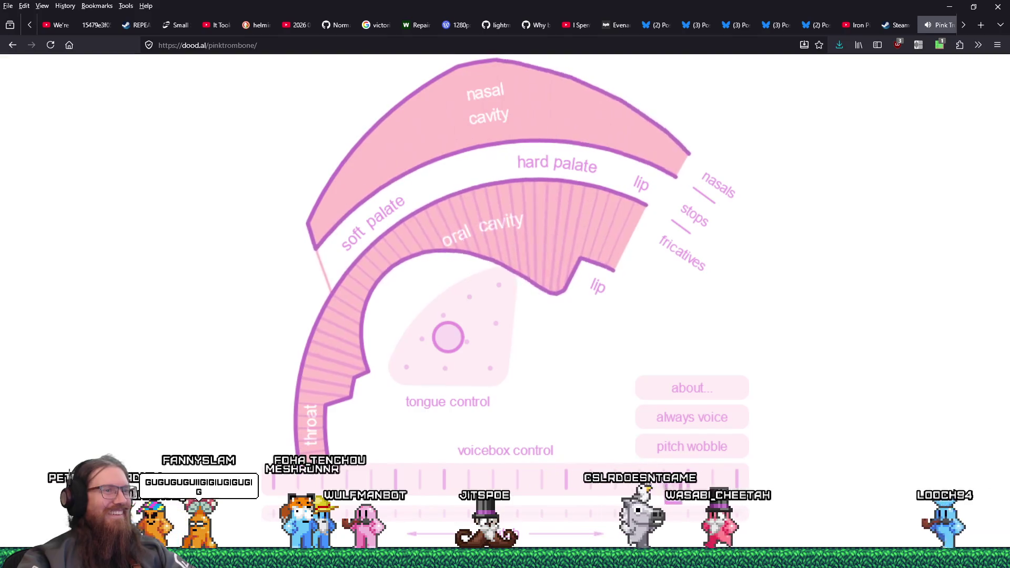
pyautogui.moveTo(391, 468)
pyautogui.mouseDown()
pyautogui.moveTo(413, 86)
pyautogui.moveTo(413, 251)
pyautogui.mouseUp()
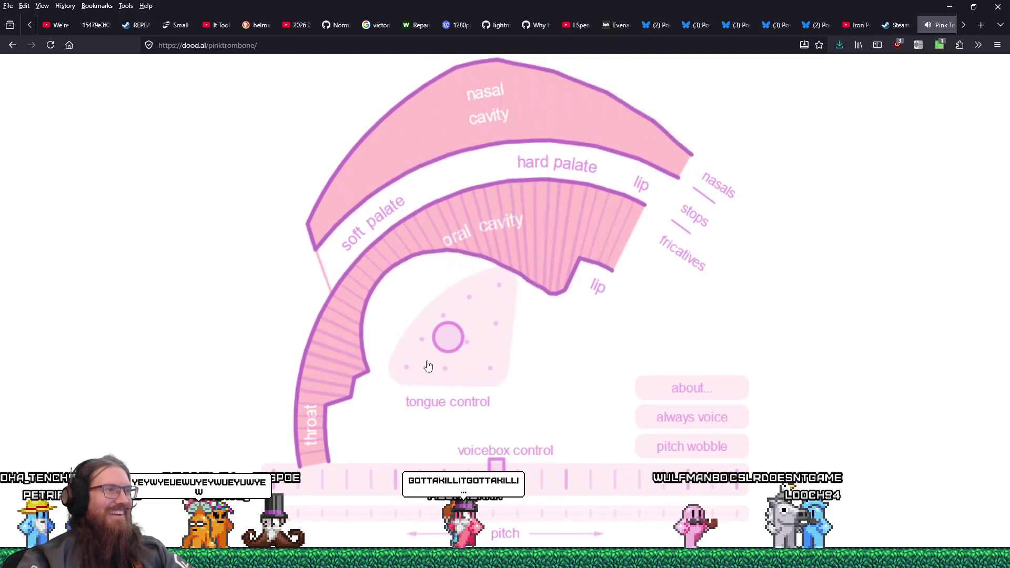
pyautogui.click(504, 259)
pyautogui.moveTo(456, 224); pyautogui.dragTo(415, 231)
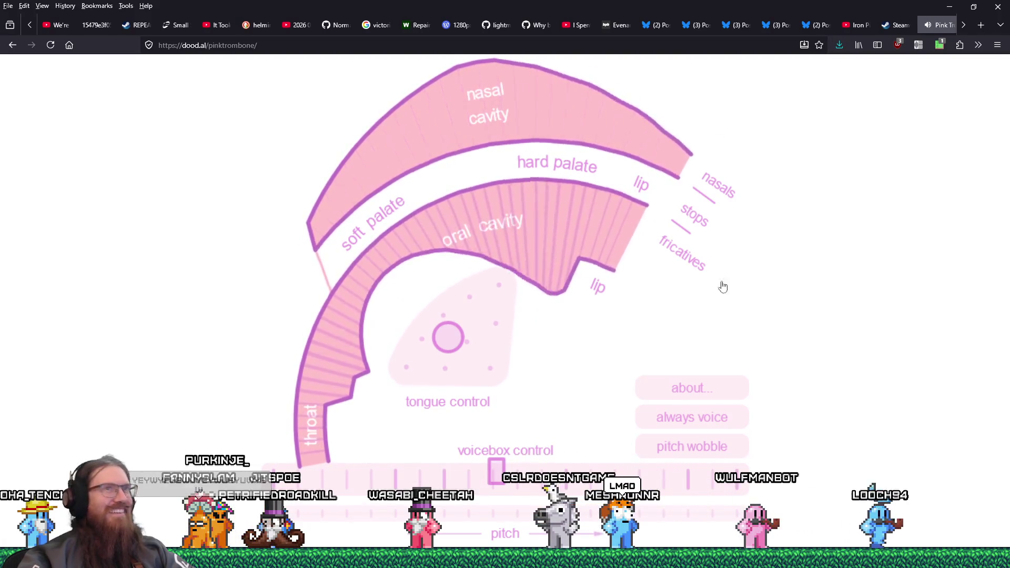
pyautogui.click(948, 24)
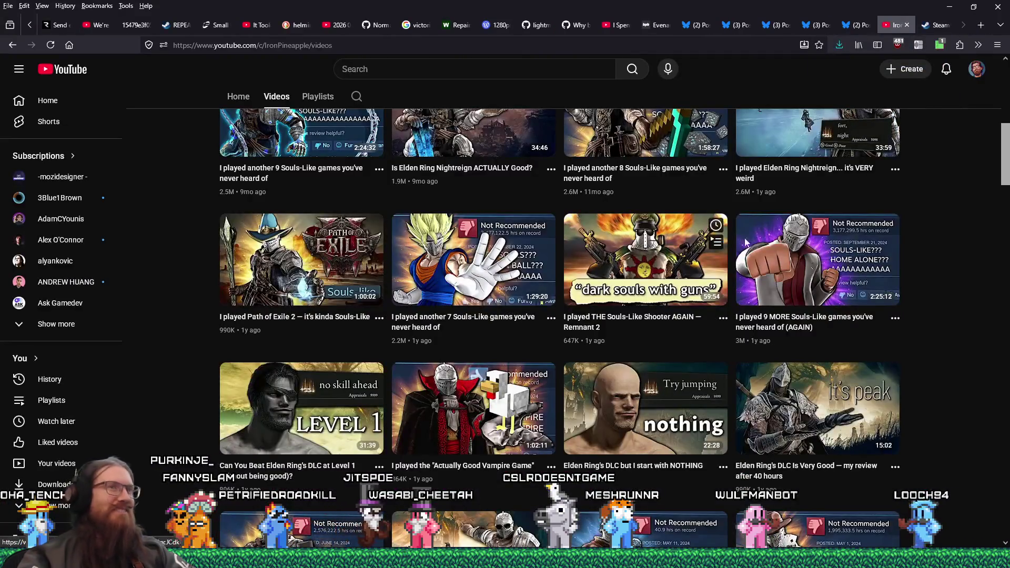
# Step: Minimize Firefox to reveal the Godot editor with overlay_scene.gd
pyautogui.click(949, 7)
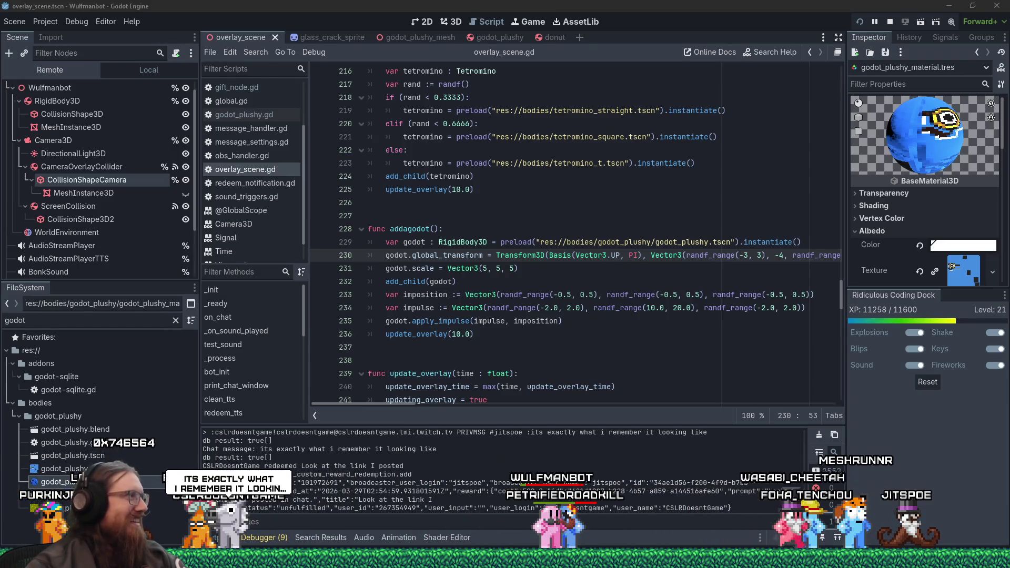
# Step: Drag the Firefox window with the YouTube Short over the Godot editor
pyautogui.moveTo(0, 8); pyautogui.dragTo(733, 8)
# Step: Play and pause the 'How a Robotic Mouth Mimics Human Speech!' Short, then close Firefox
pyautogui.click(557, 294)
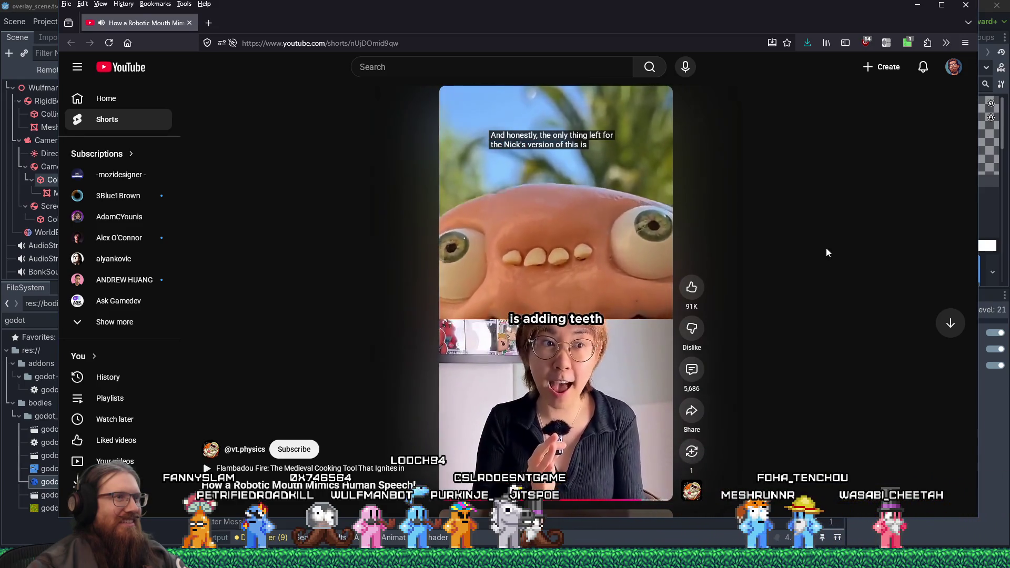
pyautogui.click(576, 200)
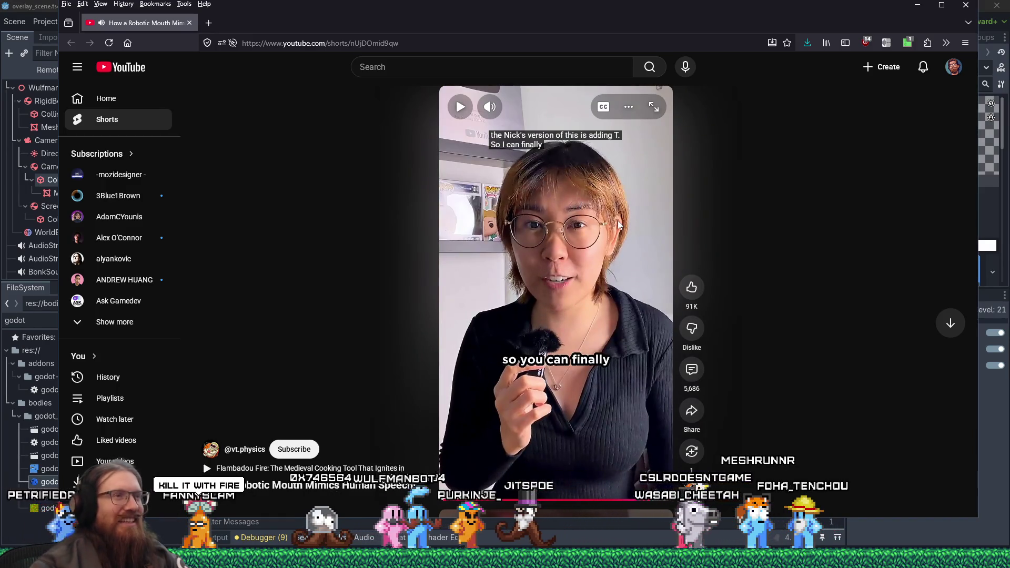
pyautogui.click(581, 237)
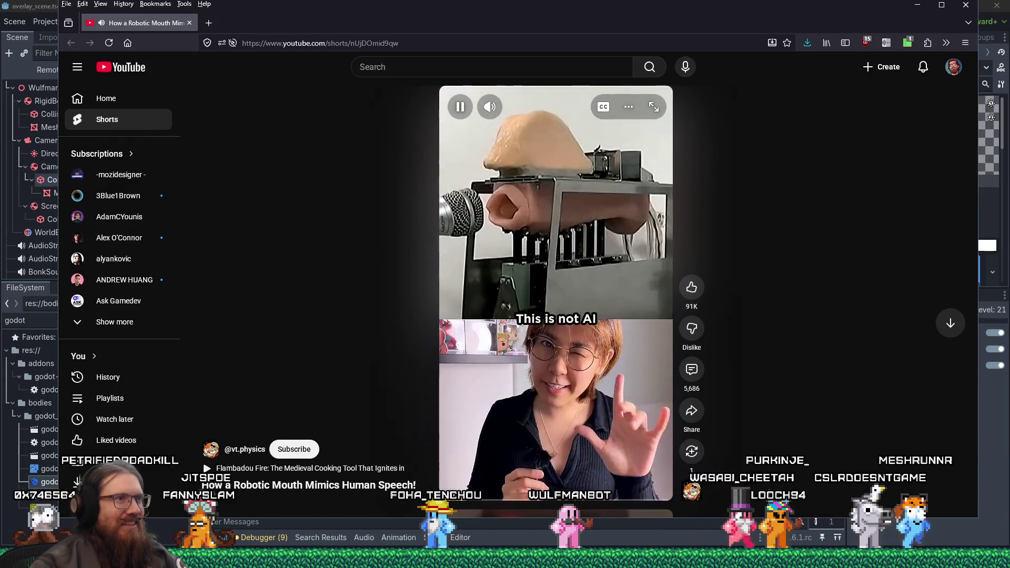
pyautogui.click(582, 241)
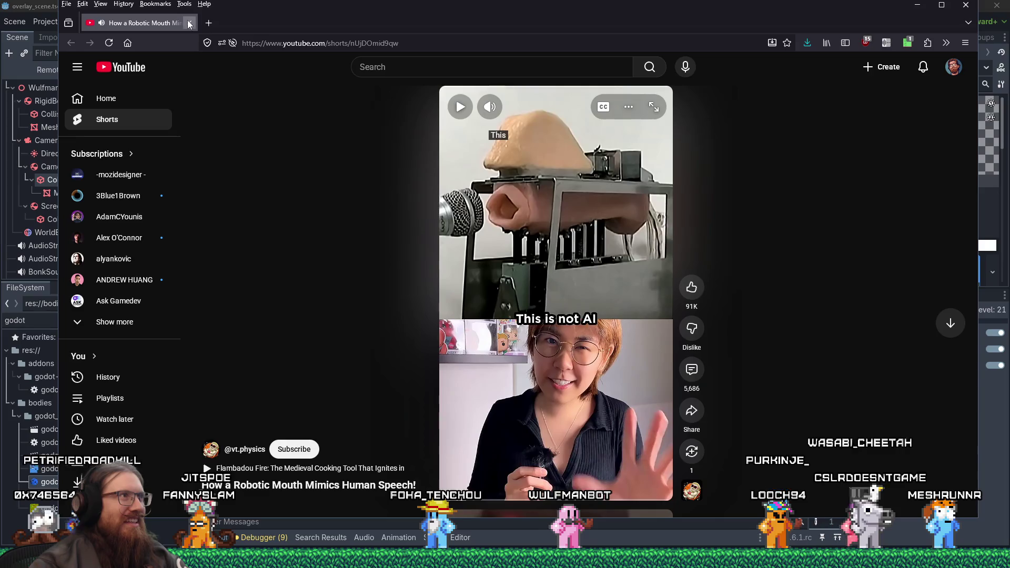
pyautogui.click(189, 23)
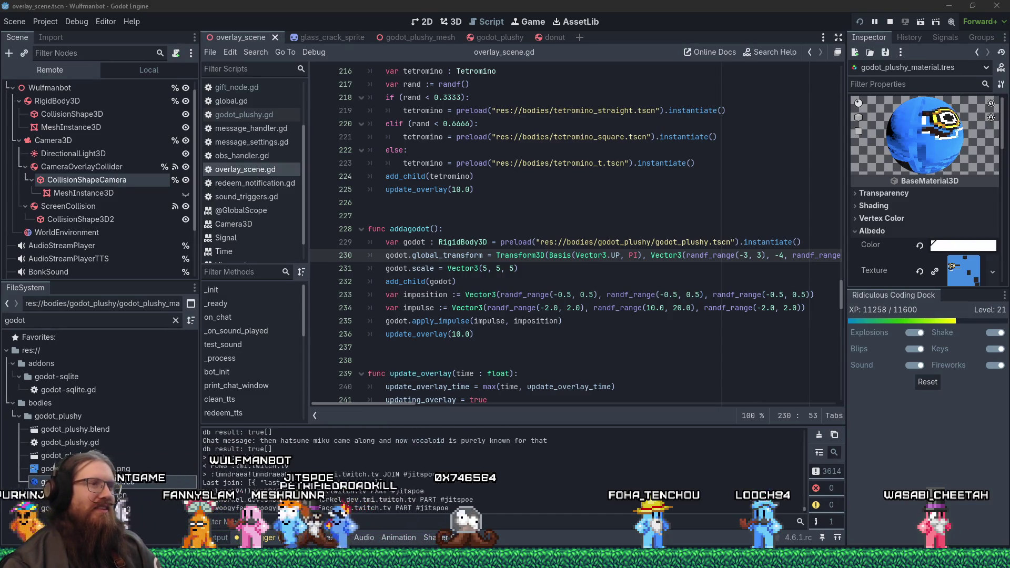
pyautogui.click(605, 335)
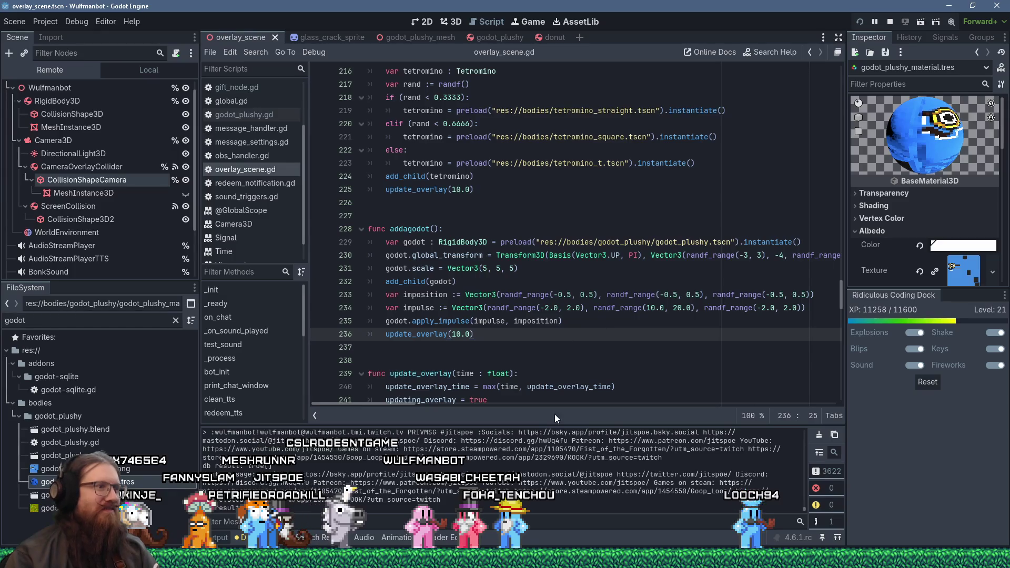
pyautogui.click(535, 308)
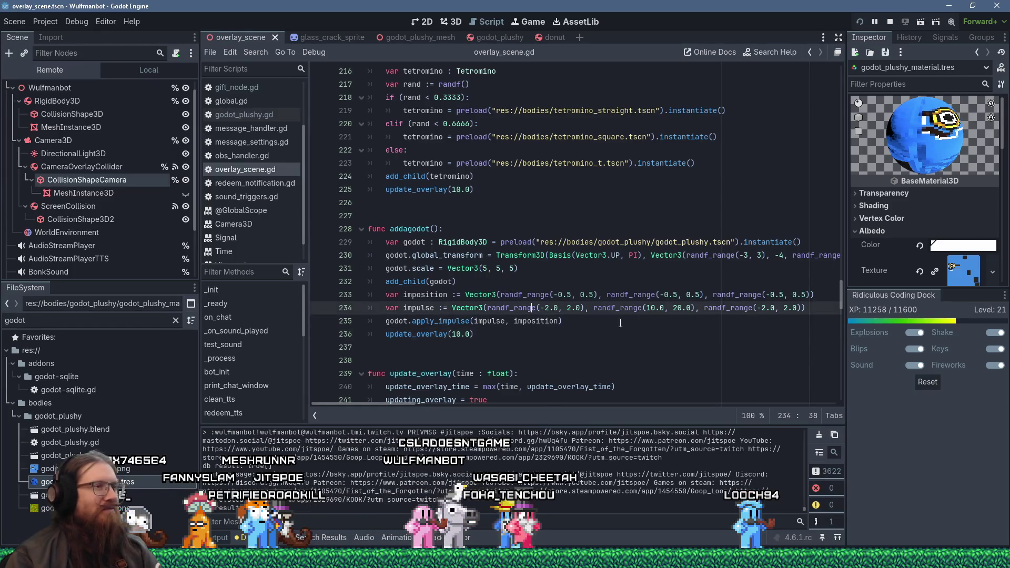
pyautogui.click(551, 330)
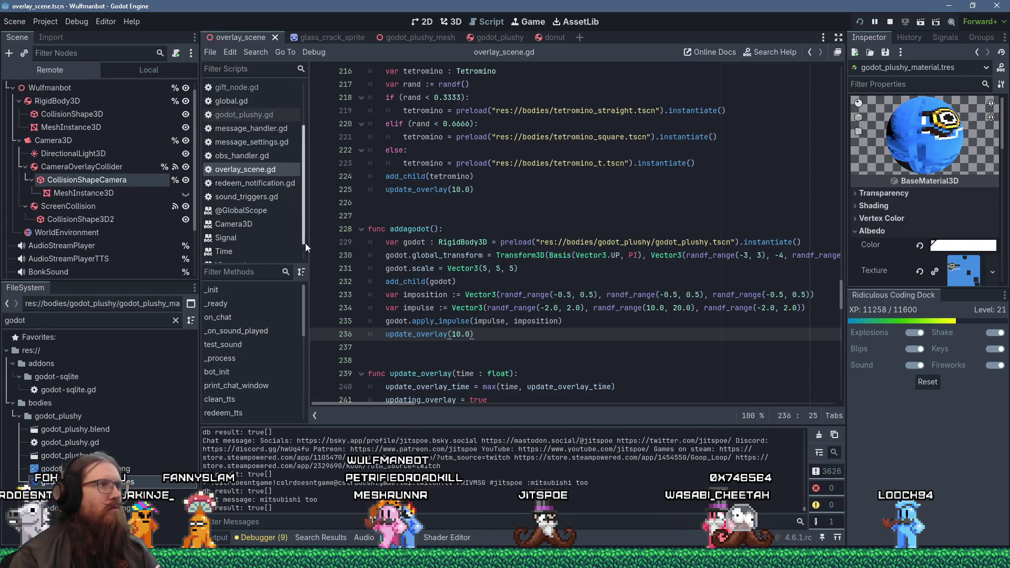
pyautogui.moveTo(304, 233); pyautogui.dragTo(300, 164)
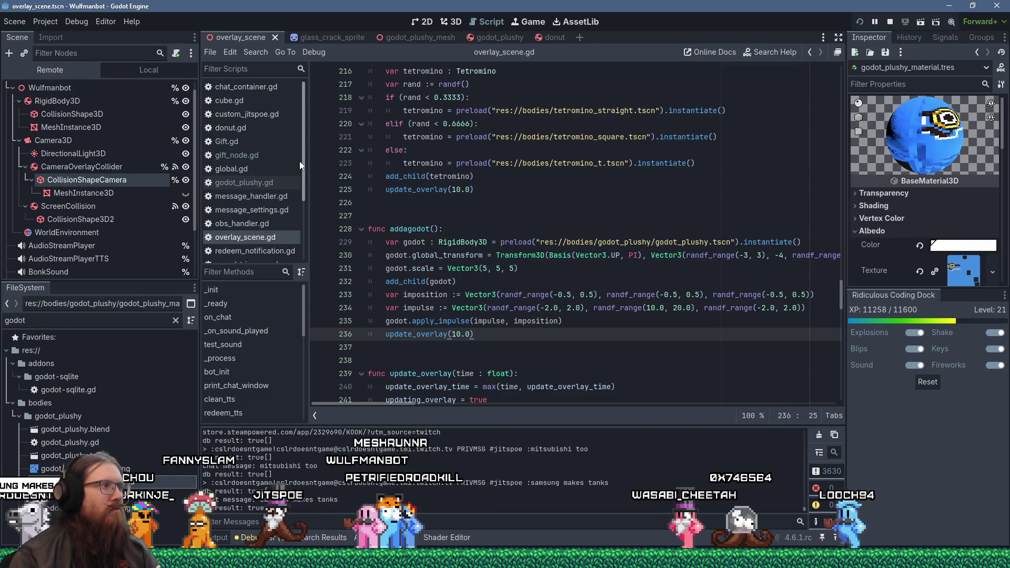
# Step: Scroll the Filter Scripts list and Alt+Tab to the DuckDuckGo 'burj khalifa' results
pyautogui.moveTo(299, 161)
pyautogui.mouseDown()
pyautogui.moveTo(311, 252)
pyautogui.moveTo(306, 165)
pyautogui.moveTo(301, 232)
pyautogui.mouseUp()
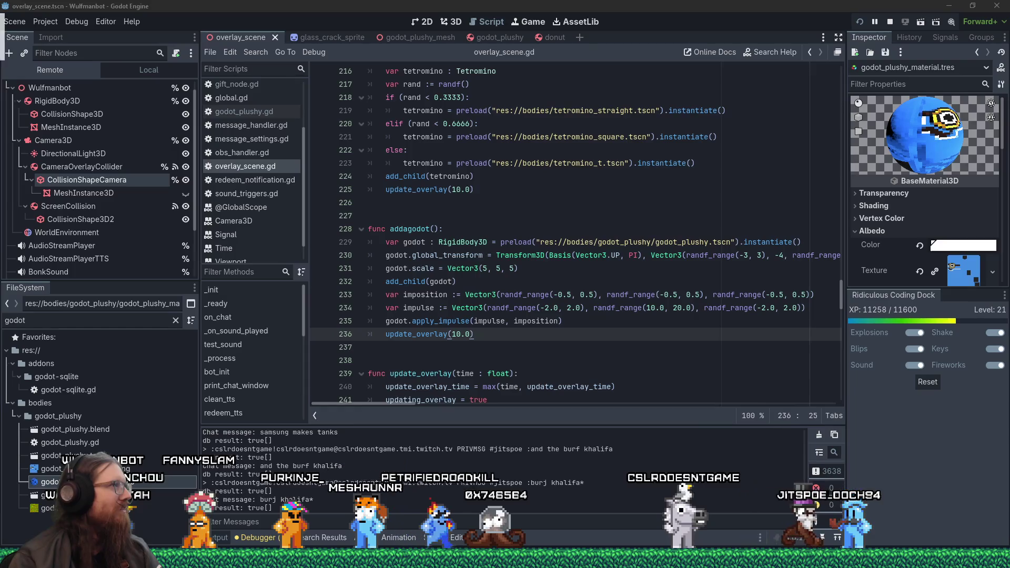
pyautogui.hotkey('alt', 'Tab')
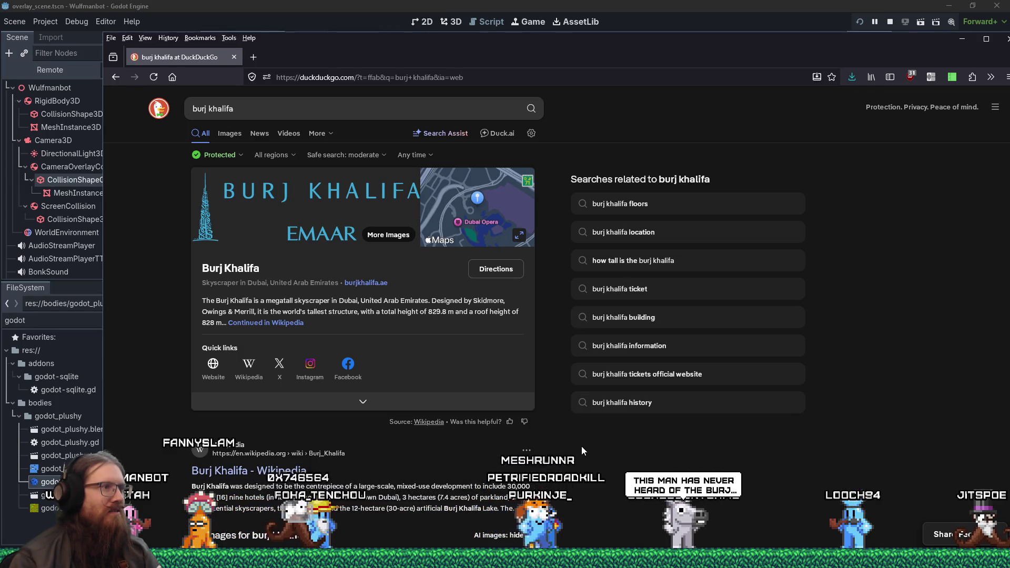
# Step: Open the image results via the dubaitickets image and preview the urlaubsguru Burj Khalifa photo
pyautogui.scroll(-5, 582, 446)
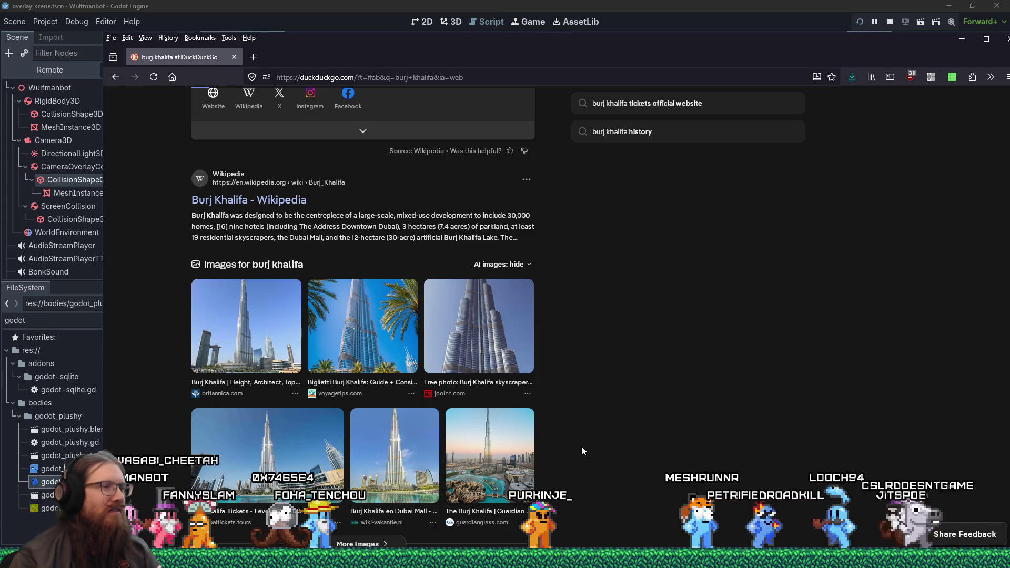
pyautogui.scroll(-2, 582, 447)
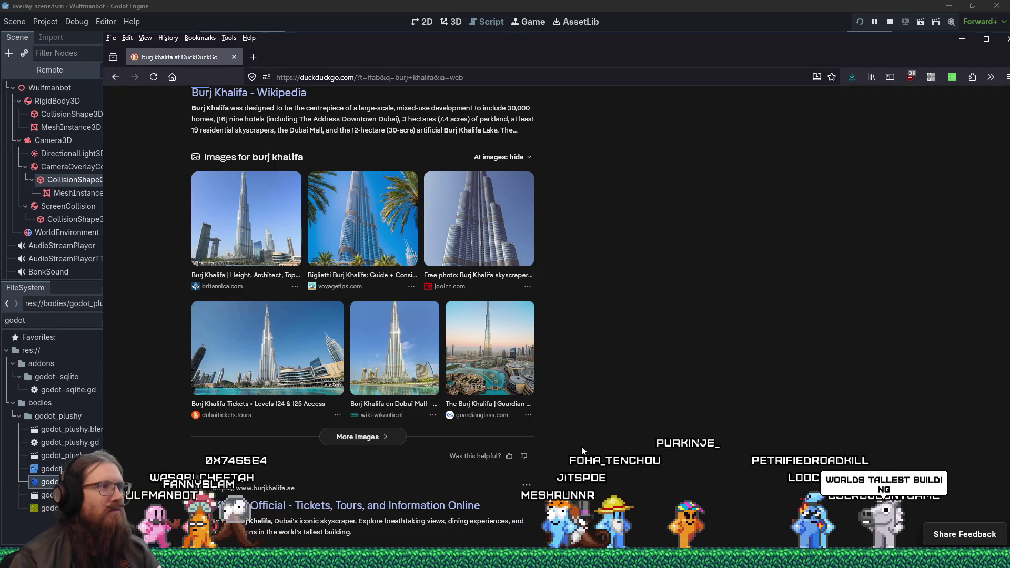
pyautogui.click(291, 361)
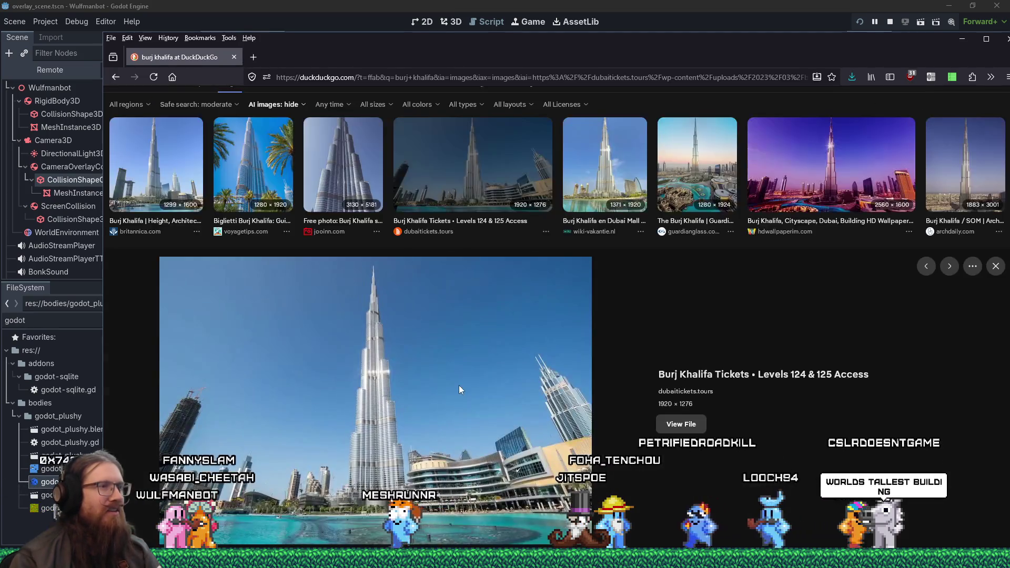
pyautogui.scroll(-4, 459, 385)
pyautogui.scroll(-4, 459, 388)
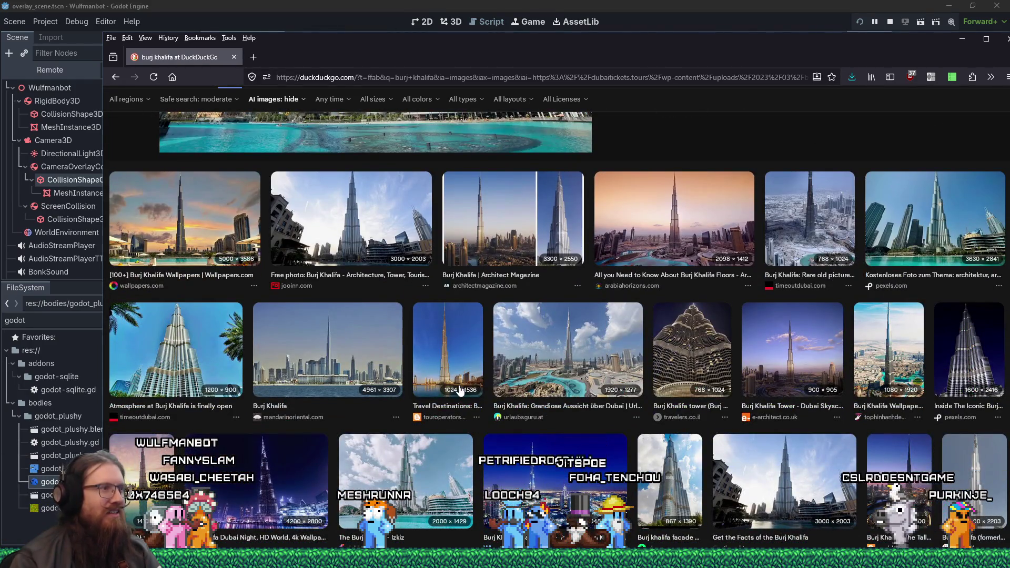
pyautogui.click(552, 366)
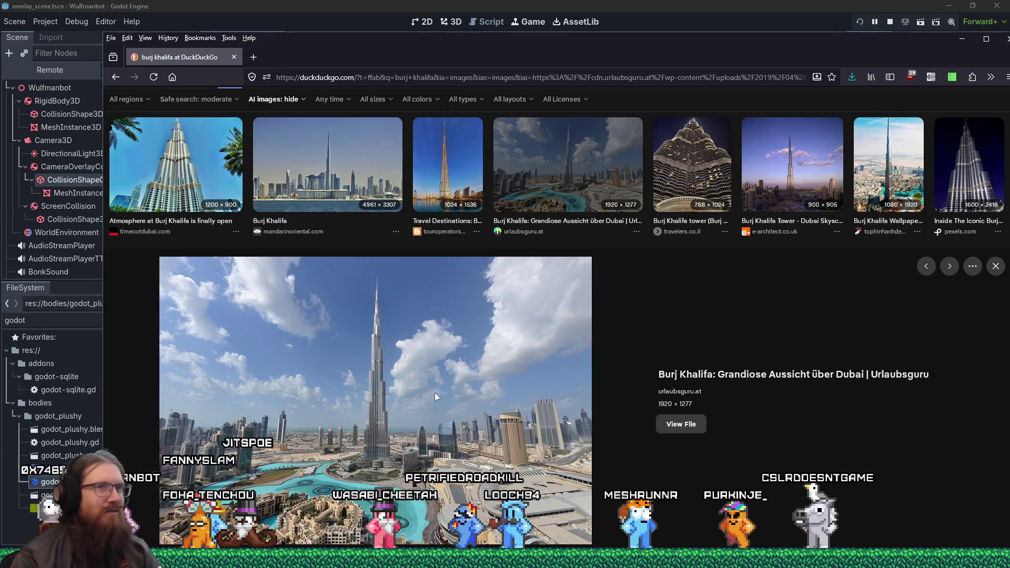
pyautogui.scroll(3, 447, 387)
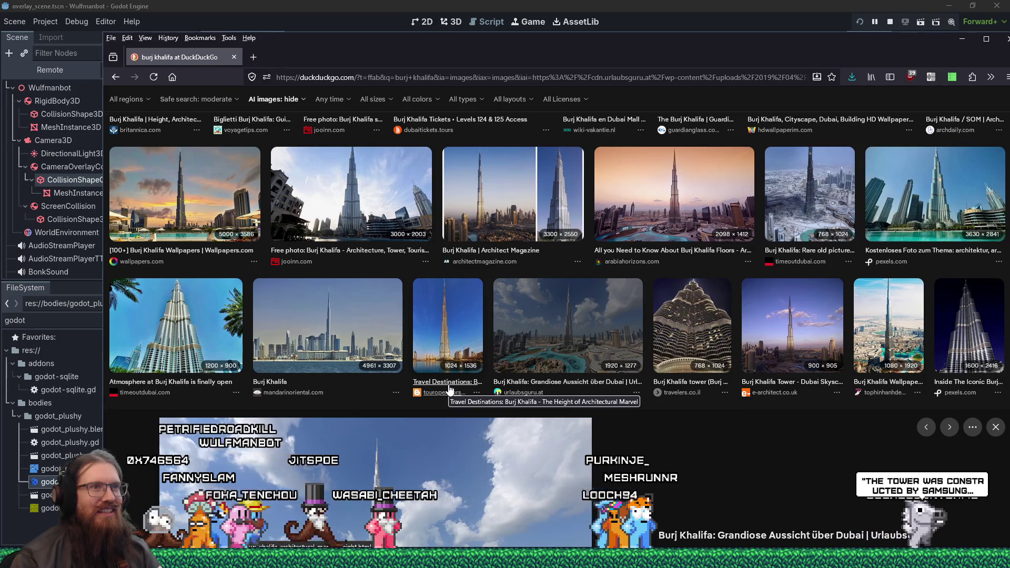
pyautogui.press('Escape')
# Step: Preview the Tiqets, alamy facade, tier diagram, Dubai night skyline and SOM aerial images
pyautogui.scroll(-3, 559, 356)
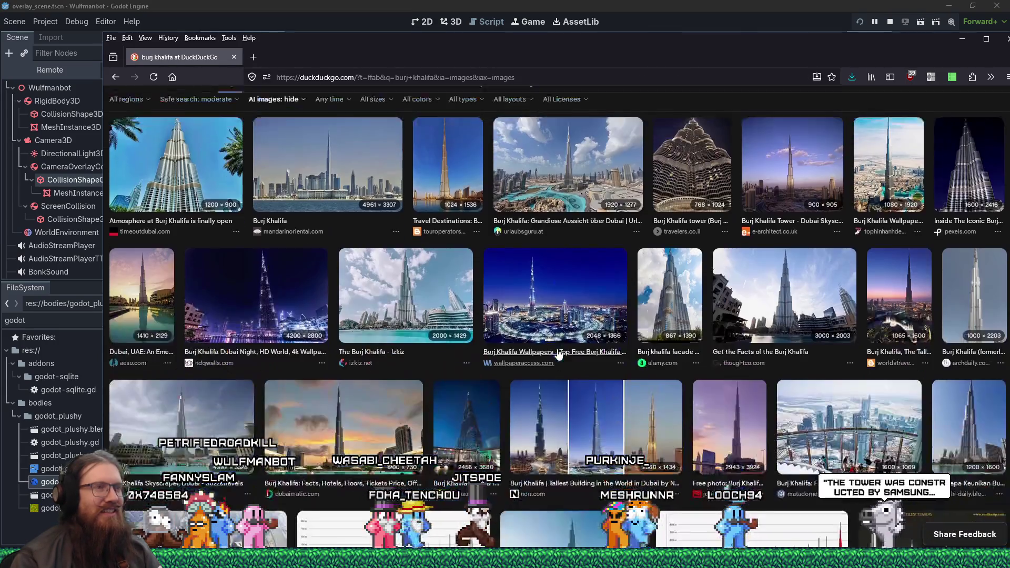
pyautogui.scroll(-5, 559, 355)
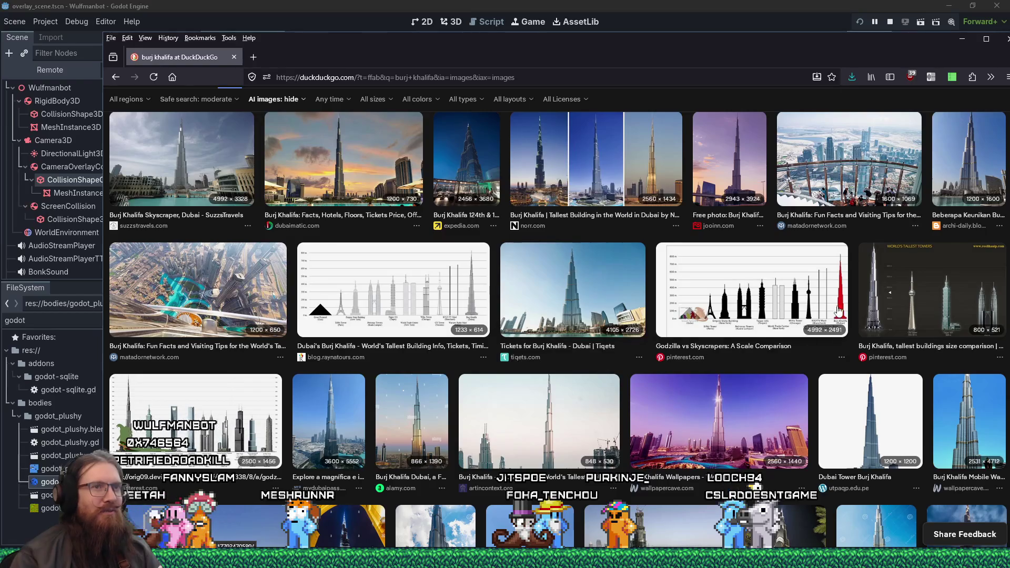
pyautogui.click(547, 315)
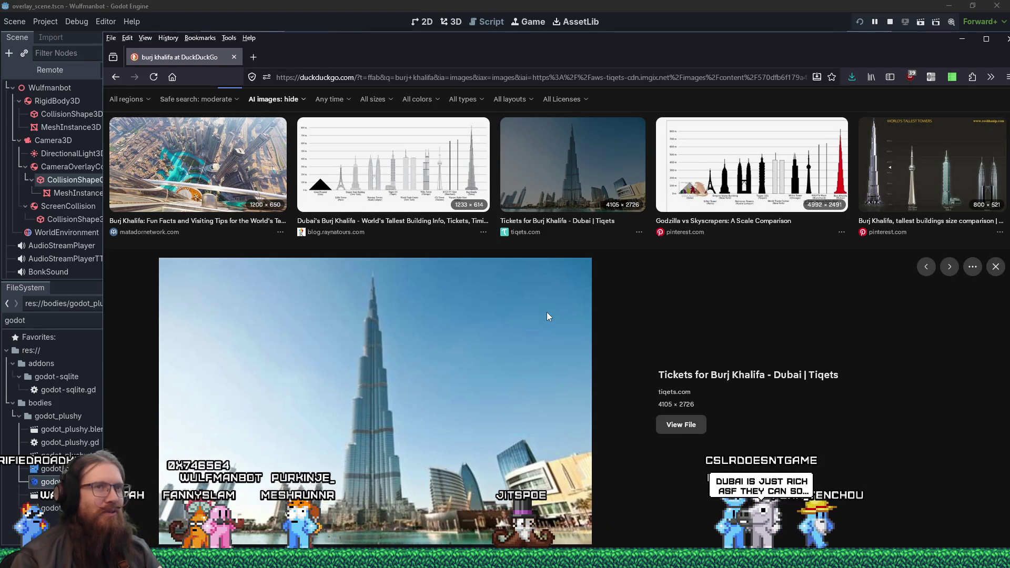
pyautogui.scroll(-5, 516, 326)
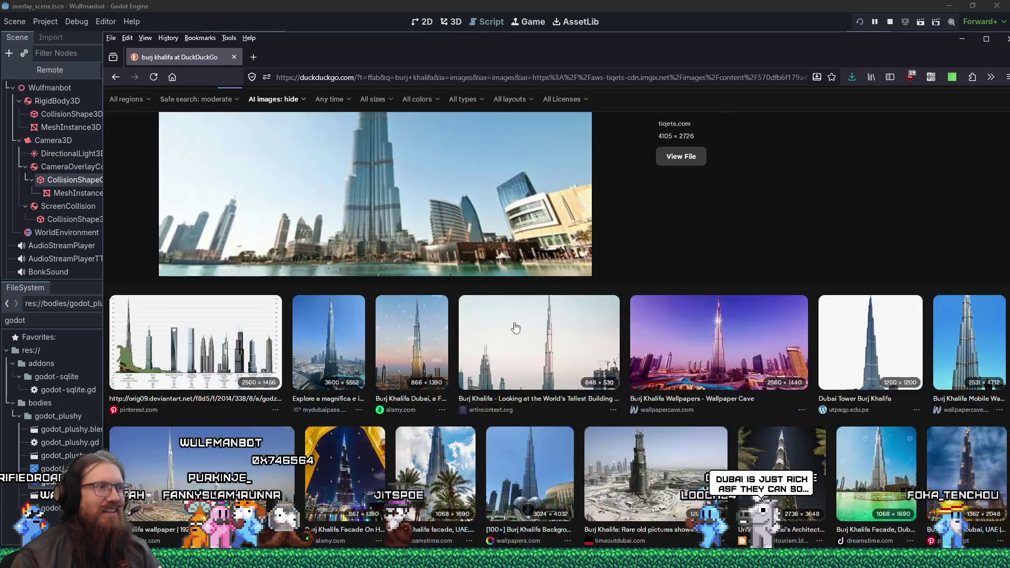
pyautogui.scroll(-2, 515, 328)
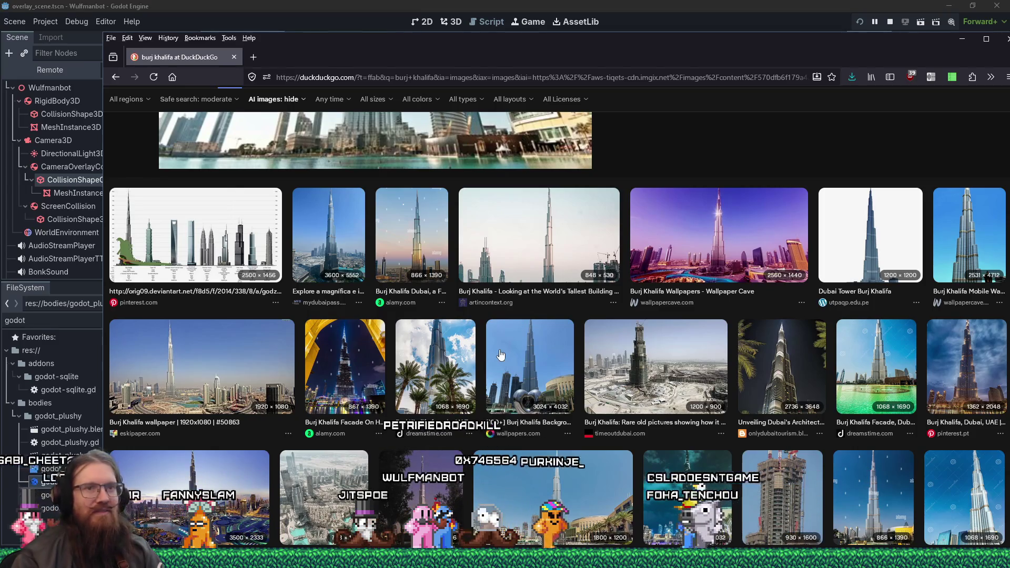
pyautogui.scroll(-4, 597, 351)
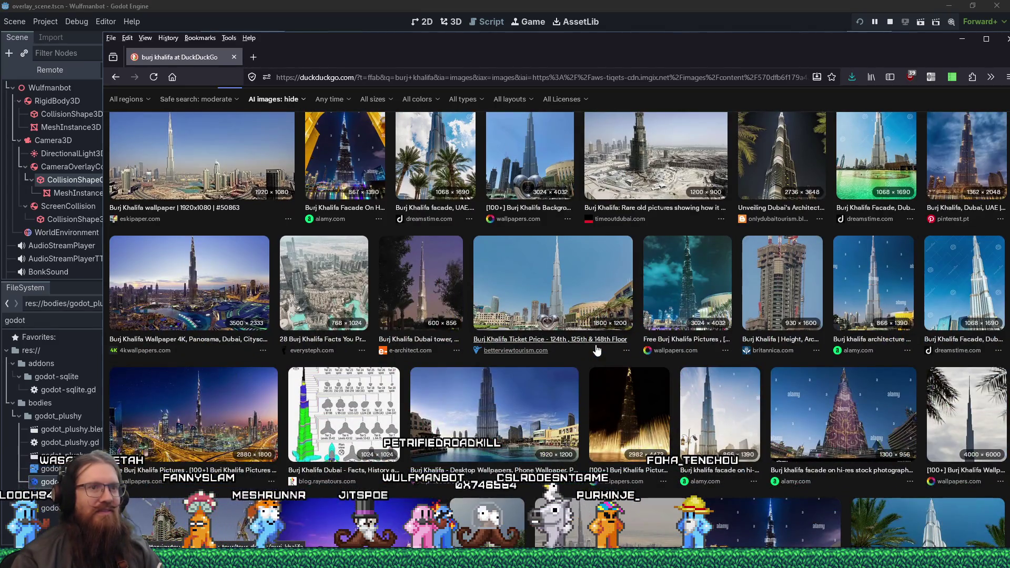
pyautogui.click(836, 382)
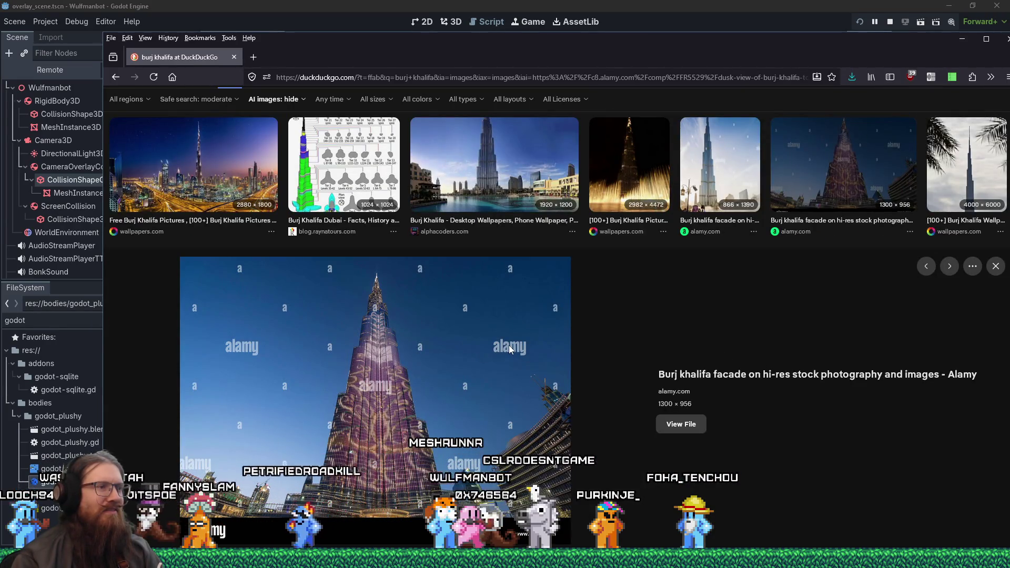
pyautogui.click(330, 210)
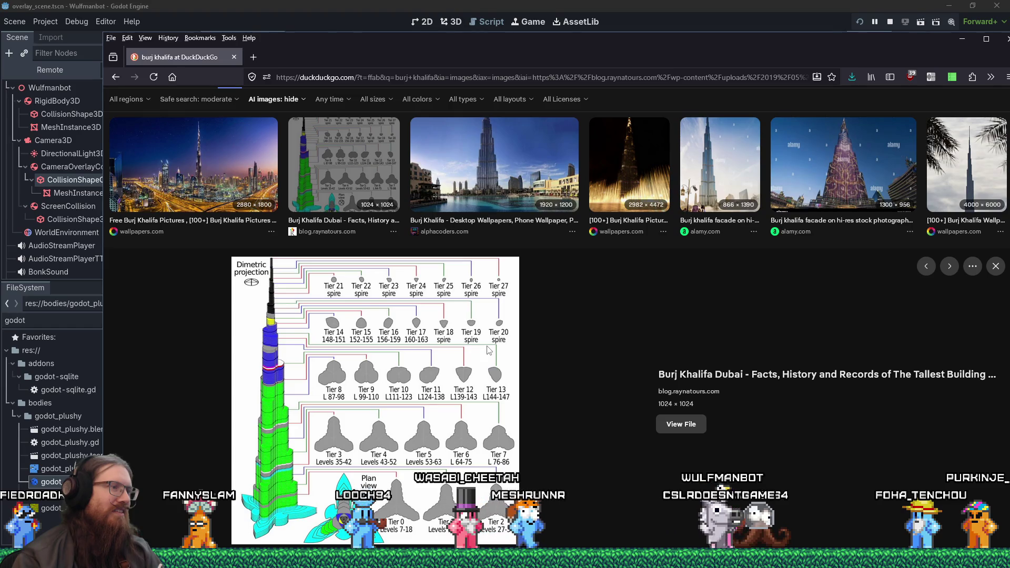
pyautogui.click(211, 174)
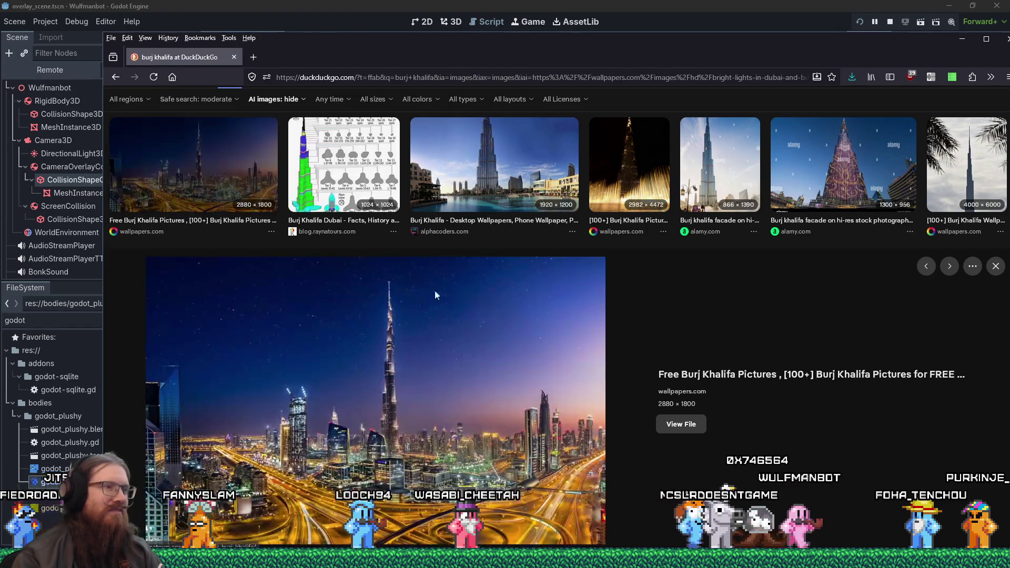
pyautogui.scroll(-10, 547, 341)
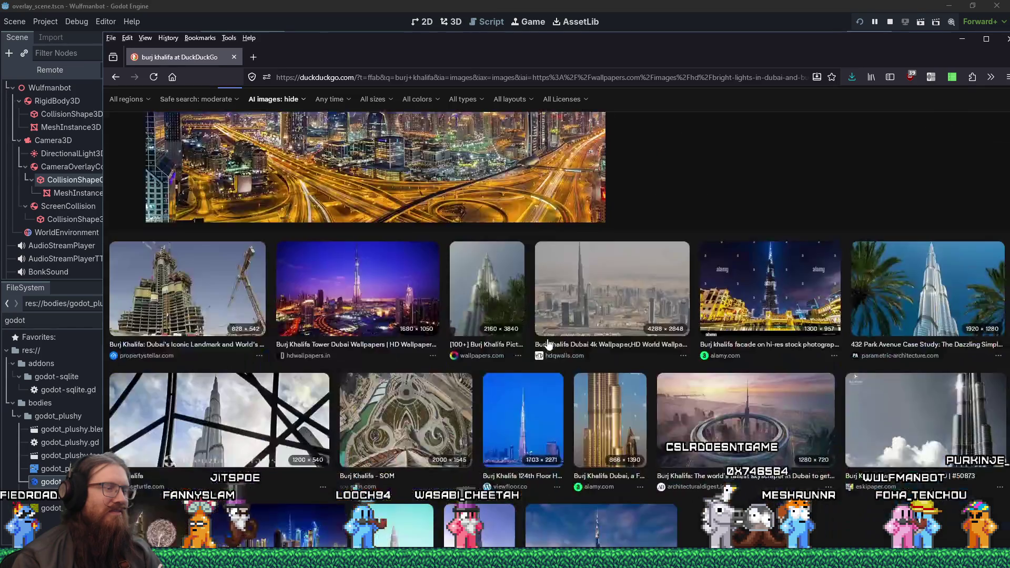
pyautogui.click(423, 273)
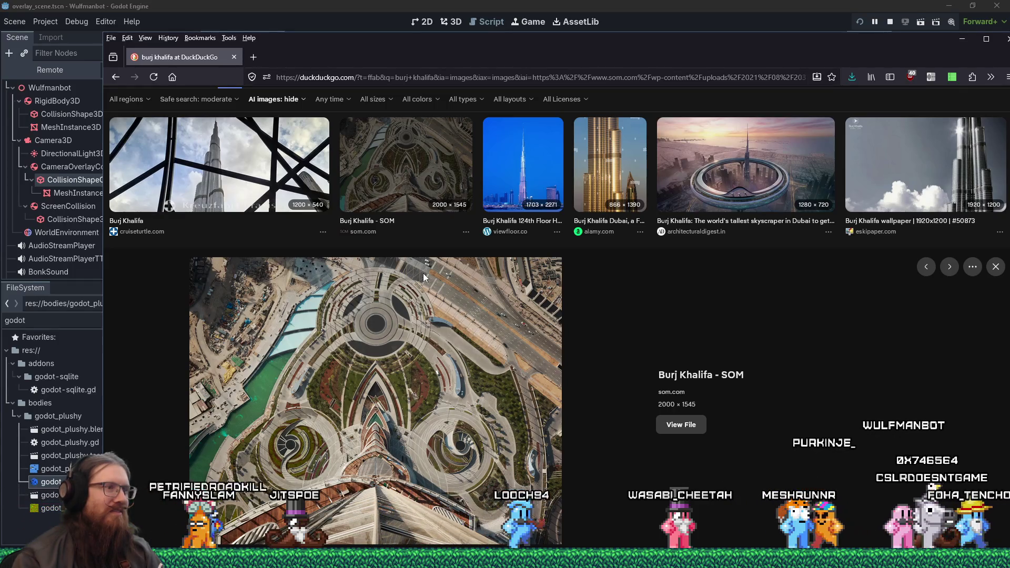
# Step: Preview the wallpapersden Dubai skyline wallpaper, then the At the Top observation deck photo
pyautogui.scroll(-3, 423, 273)
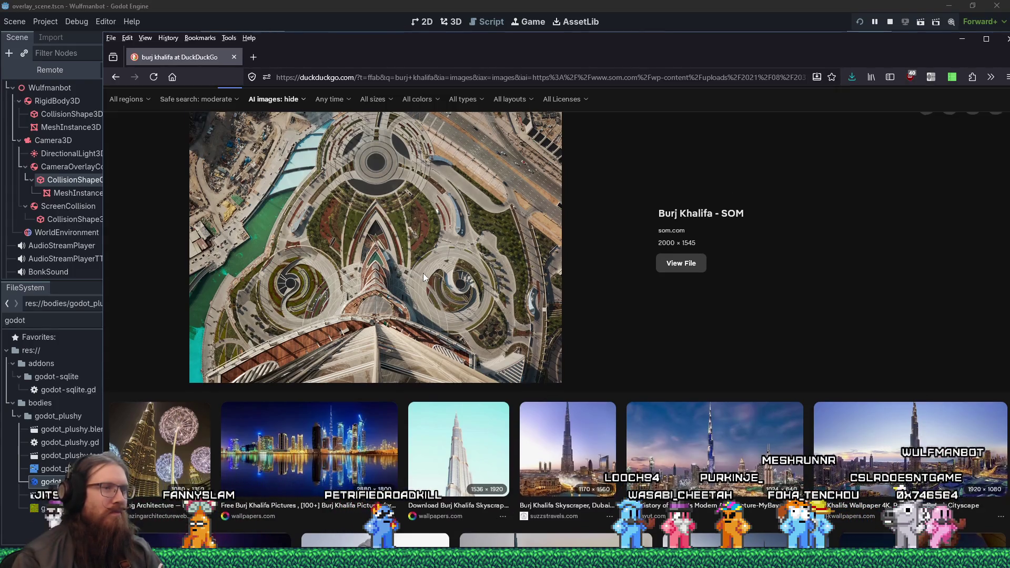
pyautogui.scroll(-5, 423, 273)
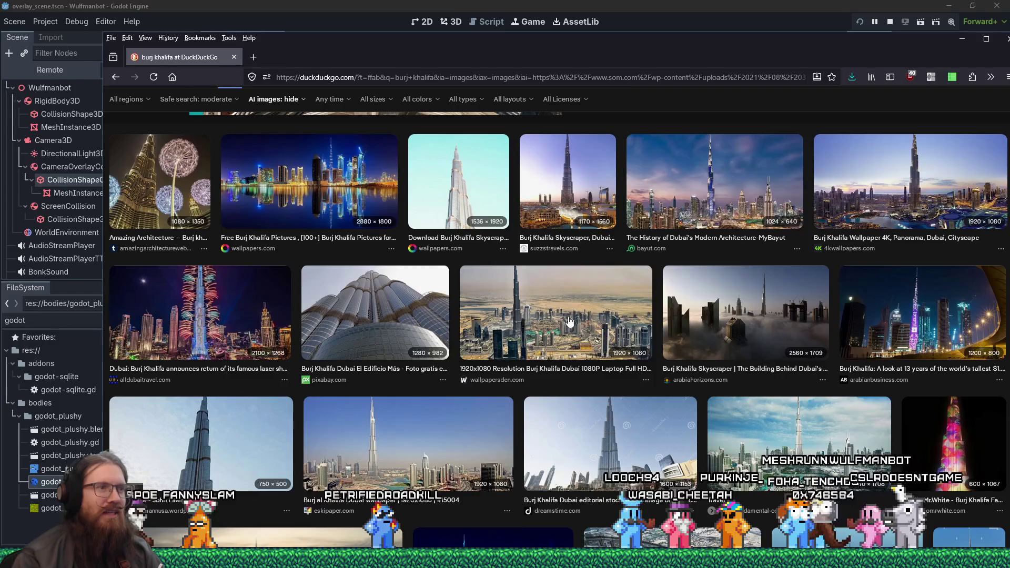
pyautogui.click(579, 327)
pyautogui.scroll(-3, 547, 309)
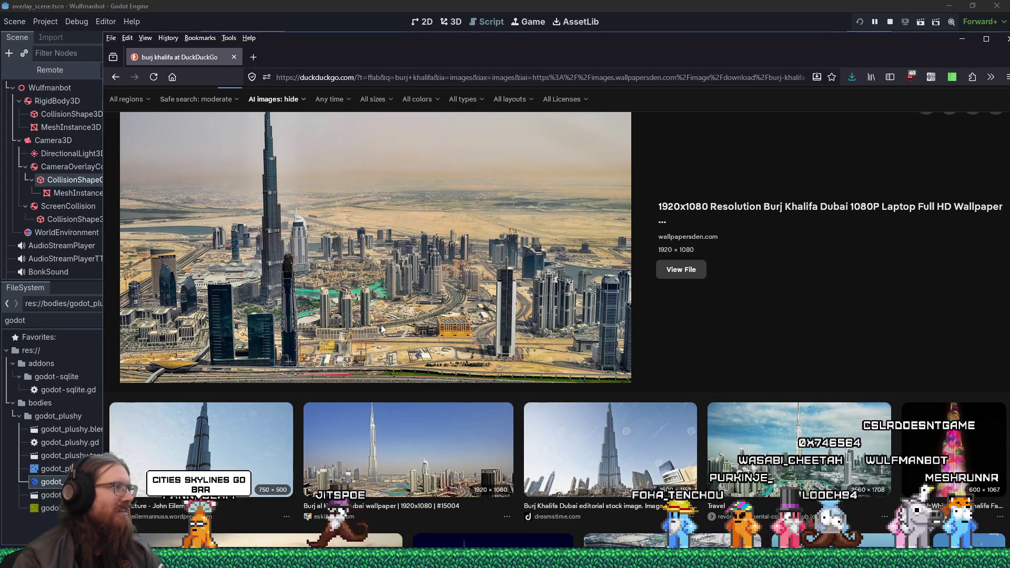
pyautogui.scroll(-3, 380, 326)
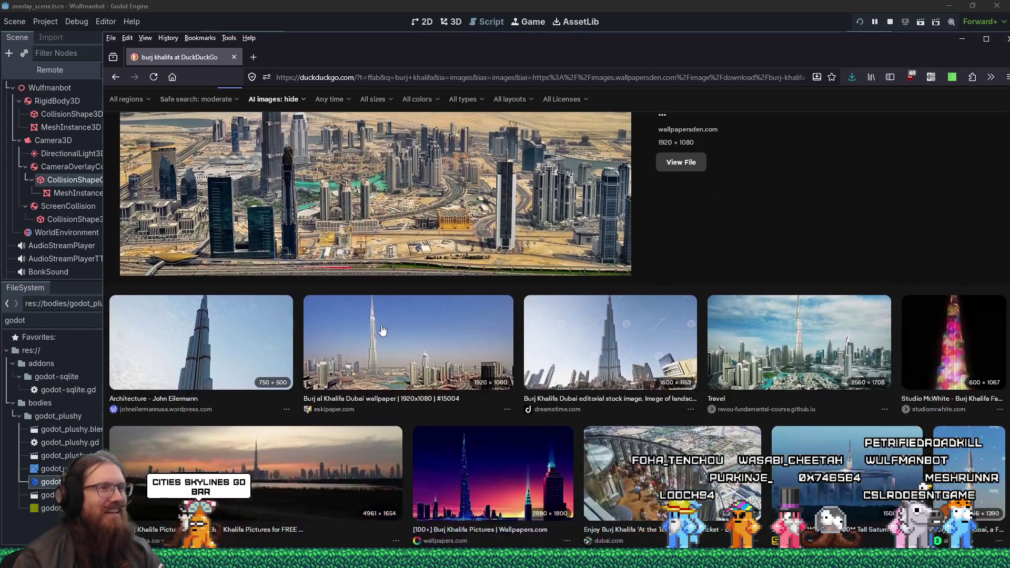
pyautogui.scroll(-2, 383, 329)
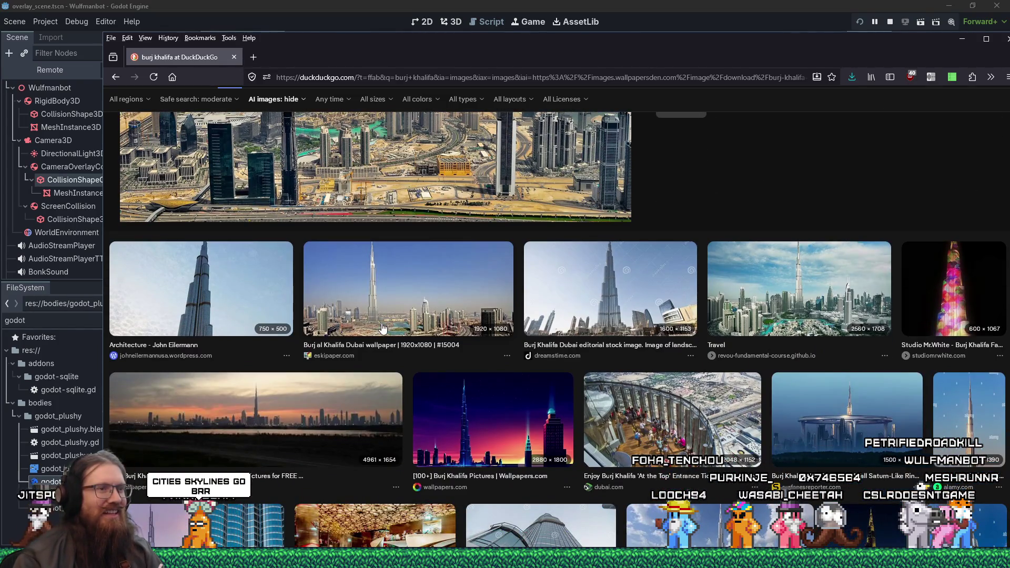
pyautogui.click(606, 405)
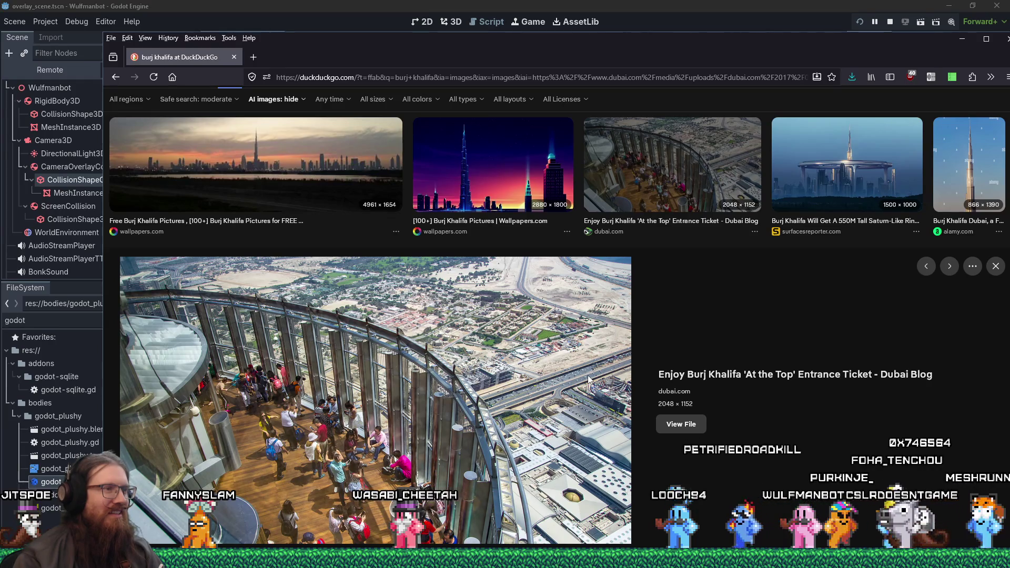
# Step: Browse further down the results and preview the Burj Khalifa Dubai Guide photo
pyautogui.scroll(-4, 590, 379)
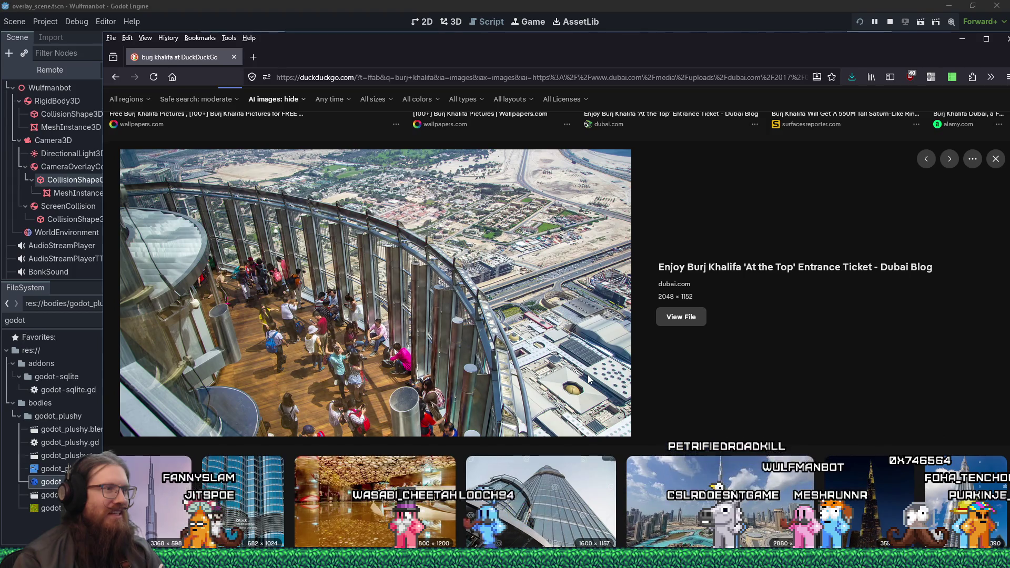
pyautogui.scroll(-4, 589, 379)
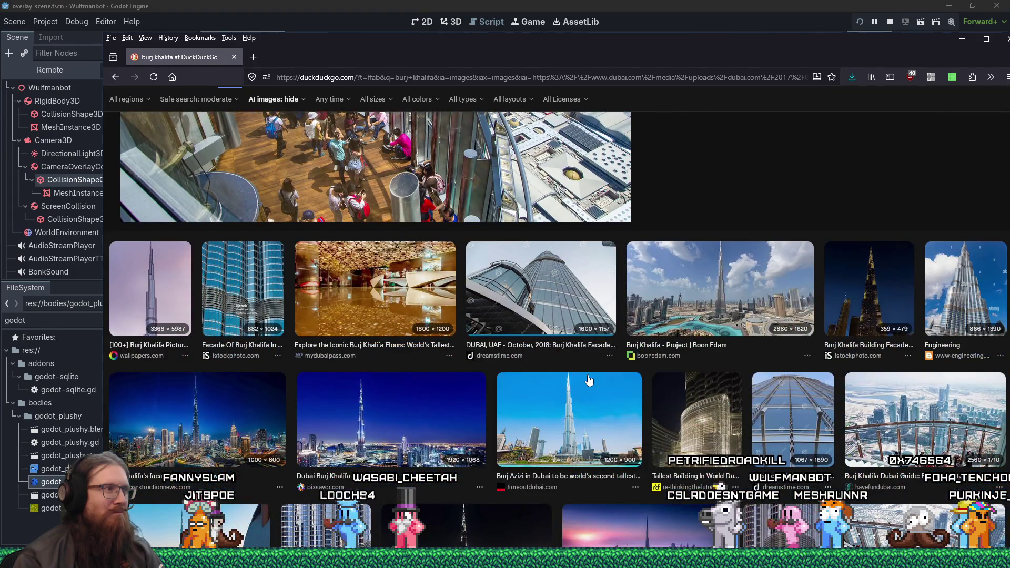
pyautogui.scroll(3, 588, 380)
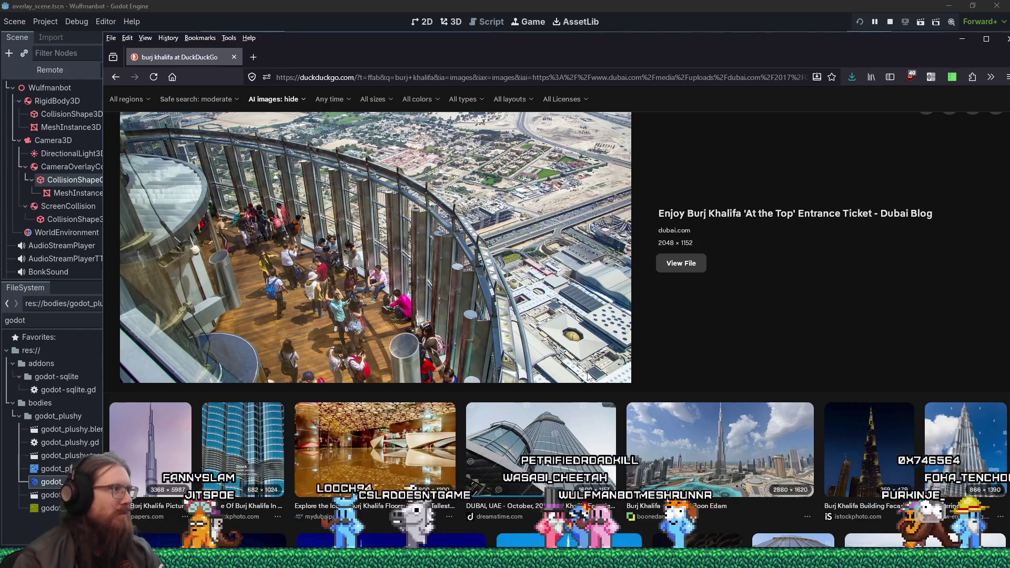
pyautogui.scroll(-5, 531, 345)
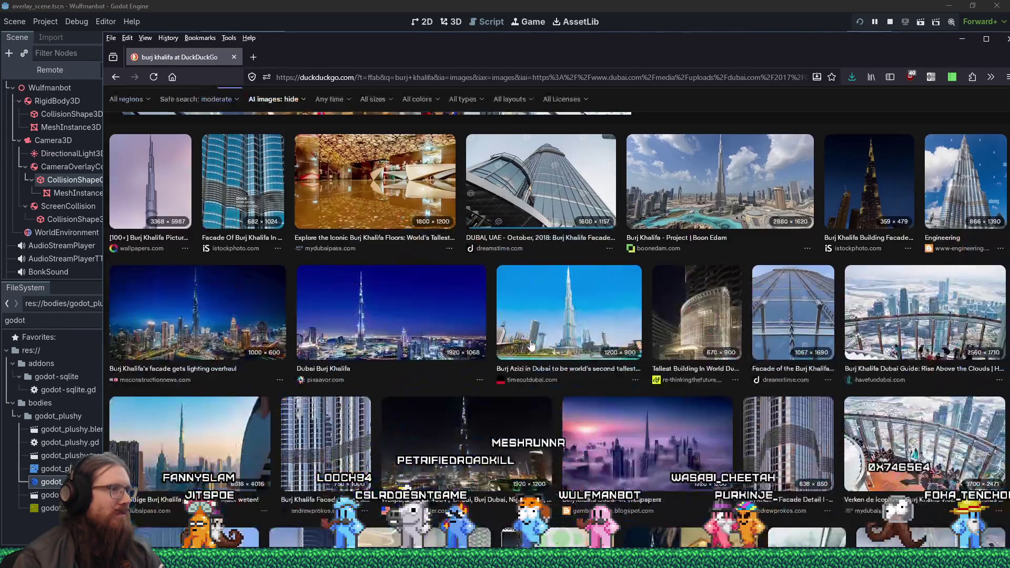
pyautogui.scroll(6, 531, 344)
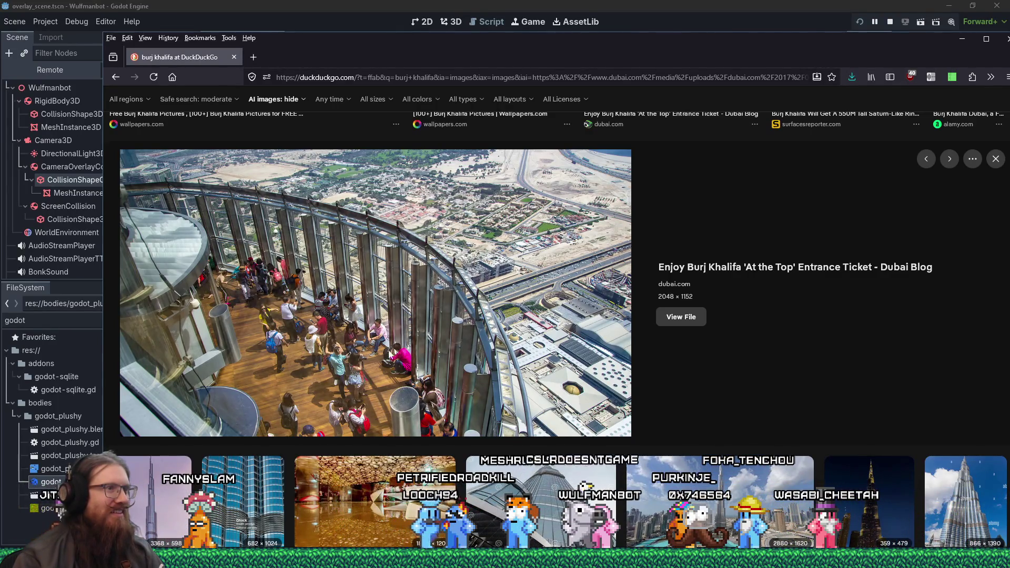
pyautogui.scroll(-4, 366, 323)
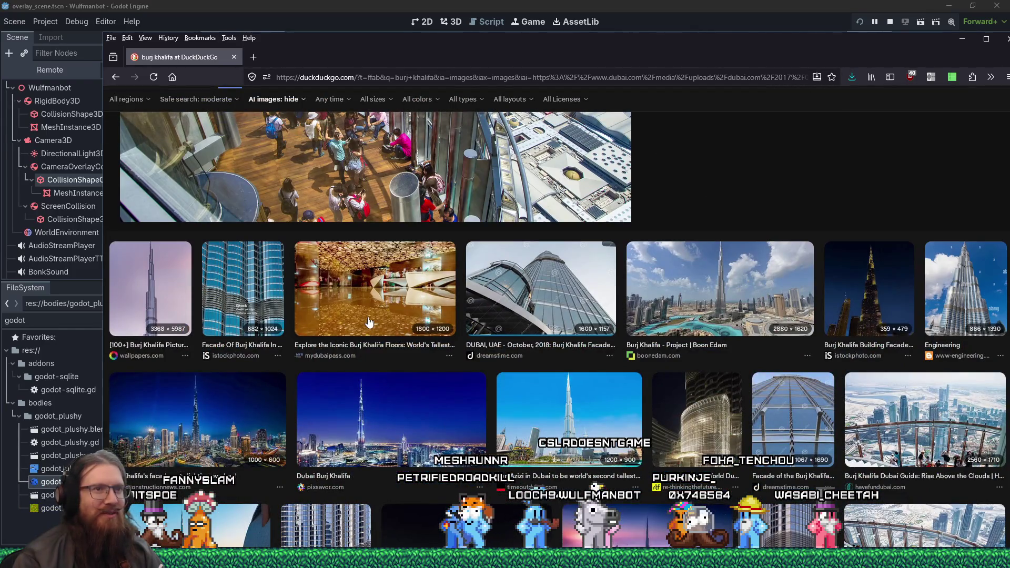
pyautogui.scroll(-2, 367, 322)
pyautogui.click(884, 323)
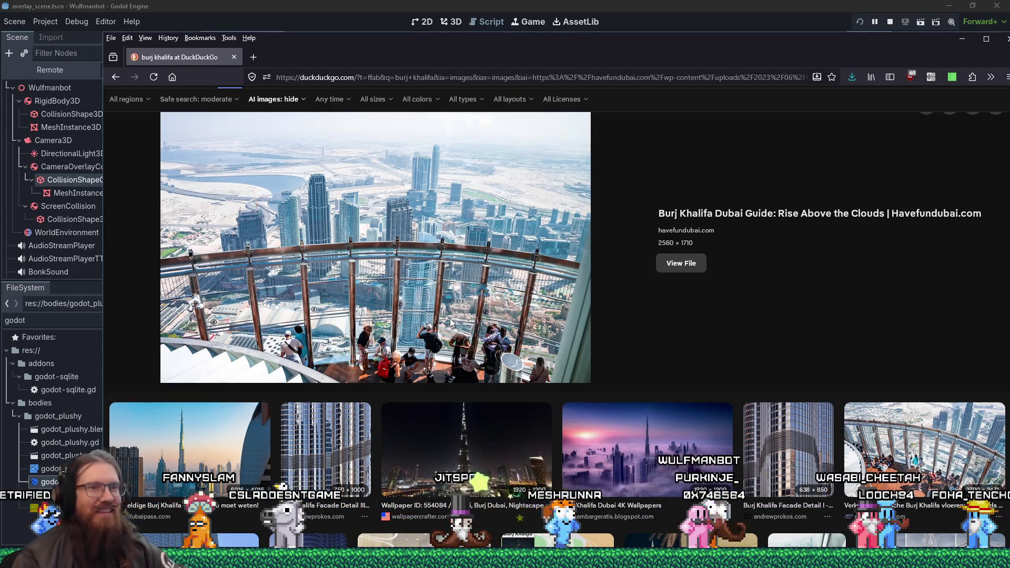
# Step: Preview the pinterest aerial view of Burj Khalifa's upper floors
pyautogui.scroll(-4, 450, 323)
pyautogui.scroll(-3, 450, 318)
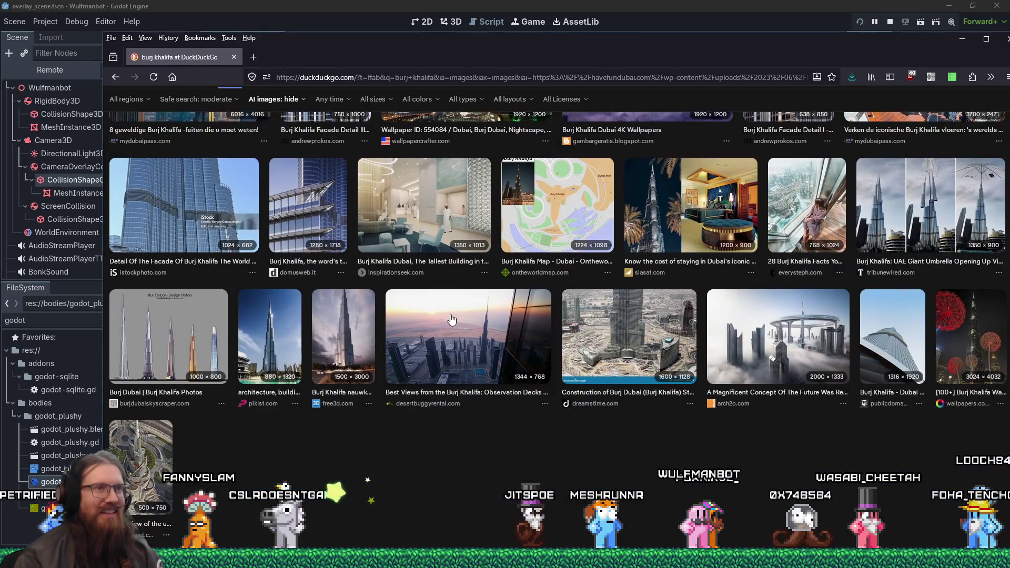
pyautogui.scroll(-3, 451, 317)
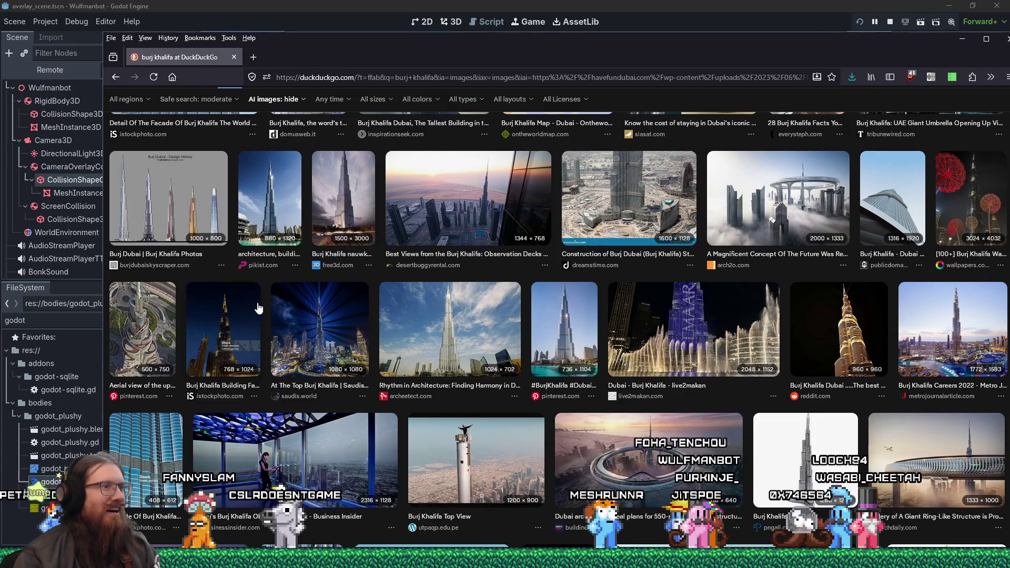
pyautogui.click(164, 297)
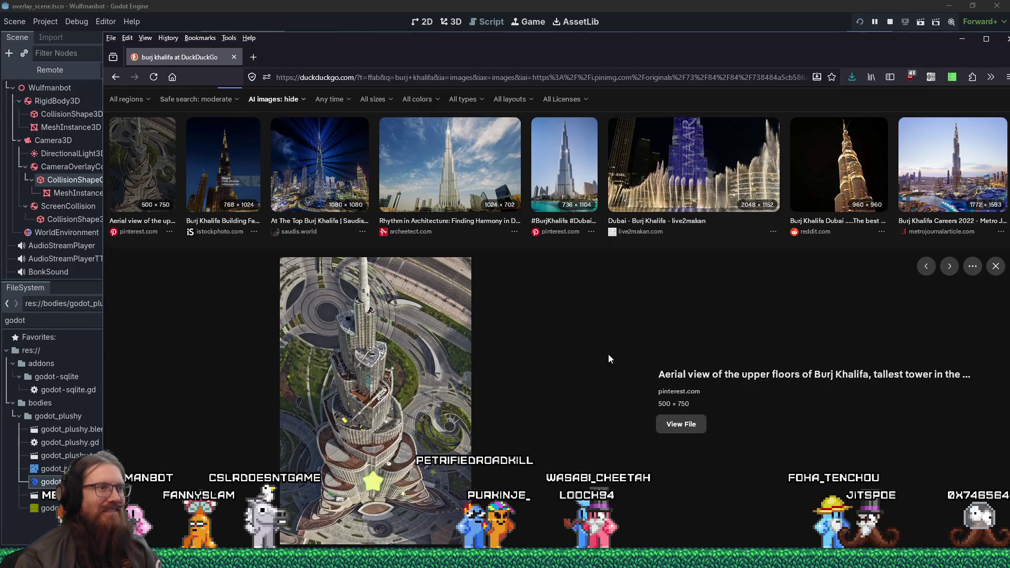
# Step: Scroll through more burj khalifa results, then Alt+Tab back to the Godot script
pyautogui.scroll(-5, 608, 352)
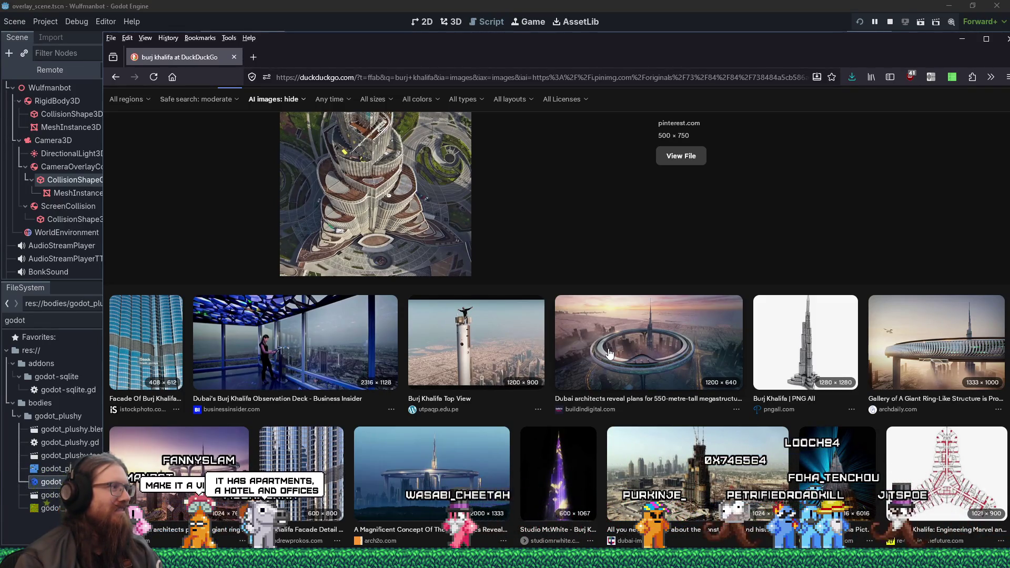
pyautogui.scroll(-3, 609, 353)
pyautogui.scroll(-4, 609, 354)
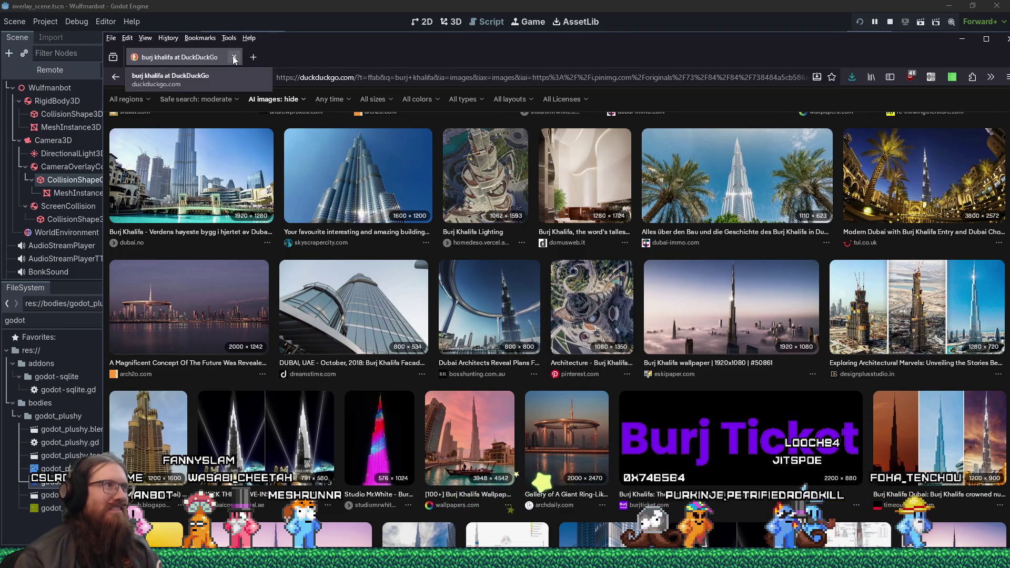
pyautogui.hotkey('alt', 'Tab')
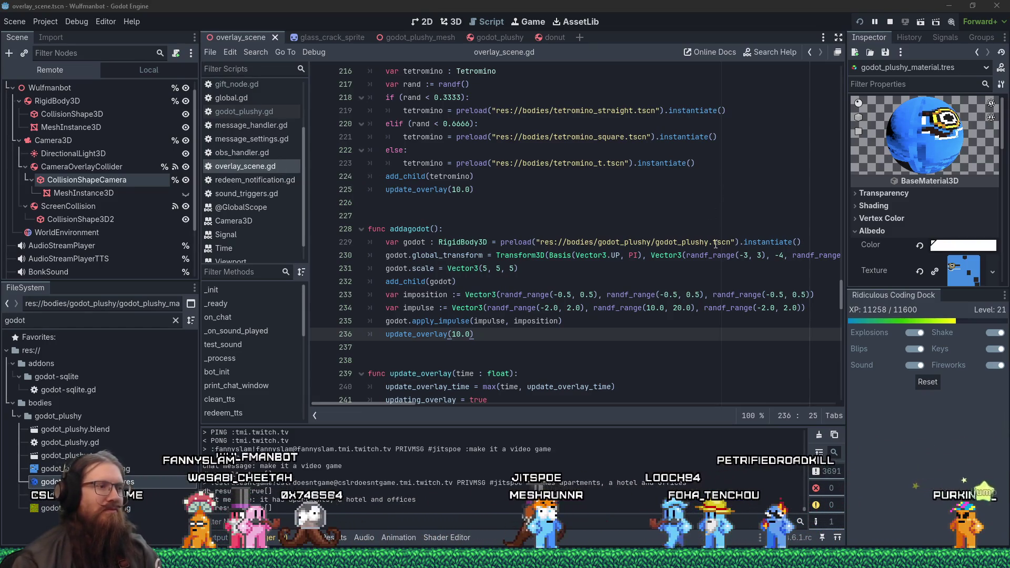
pyautogui.moveTo(720, 259)
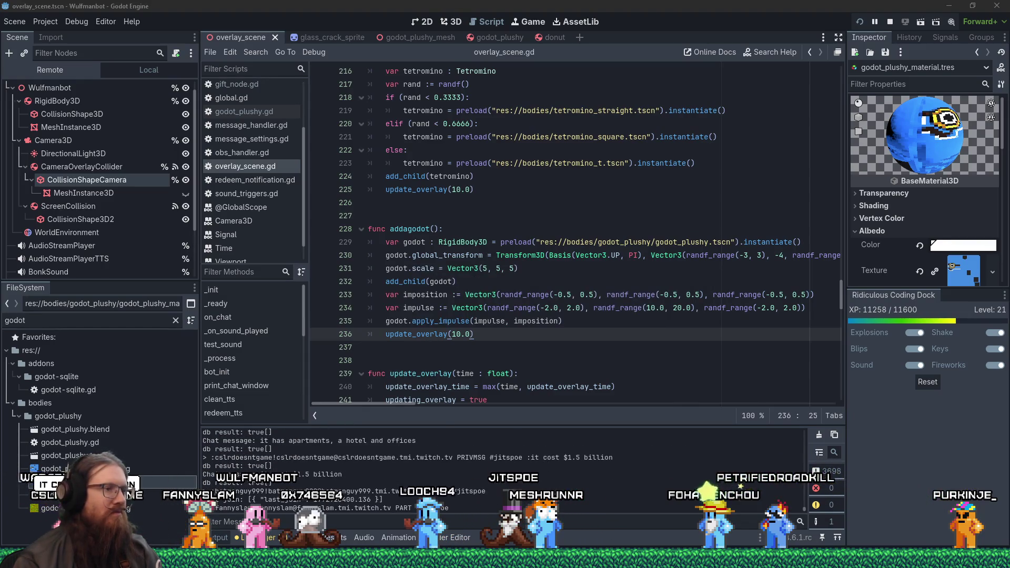
pyautogui.moveTo(348, 559)
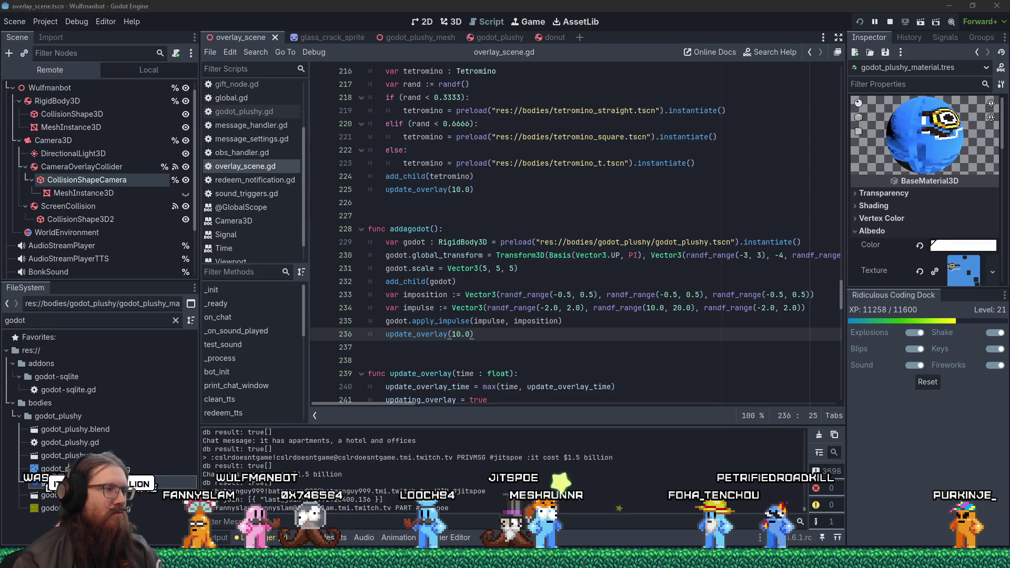
pyautogui.moveTo(247, 559)
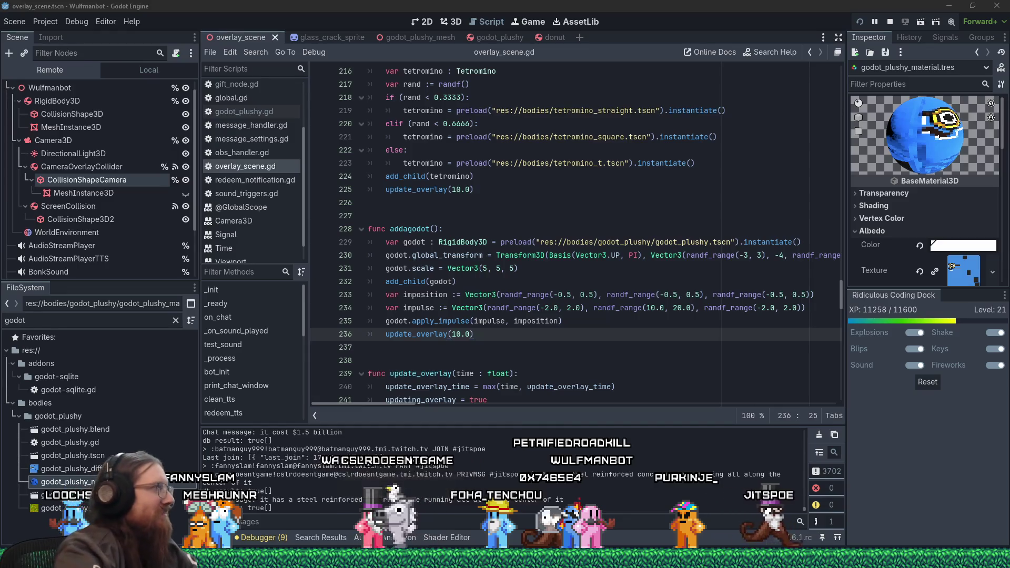
# Step: Search the script for 'thank' and then '!thank', then bring up the Start menu
pyautogui.write('!thanks')
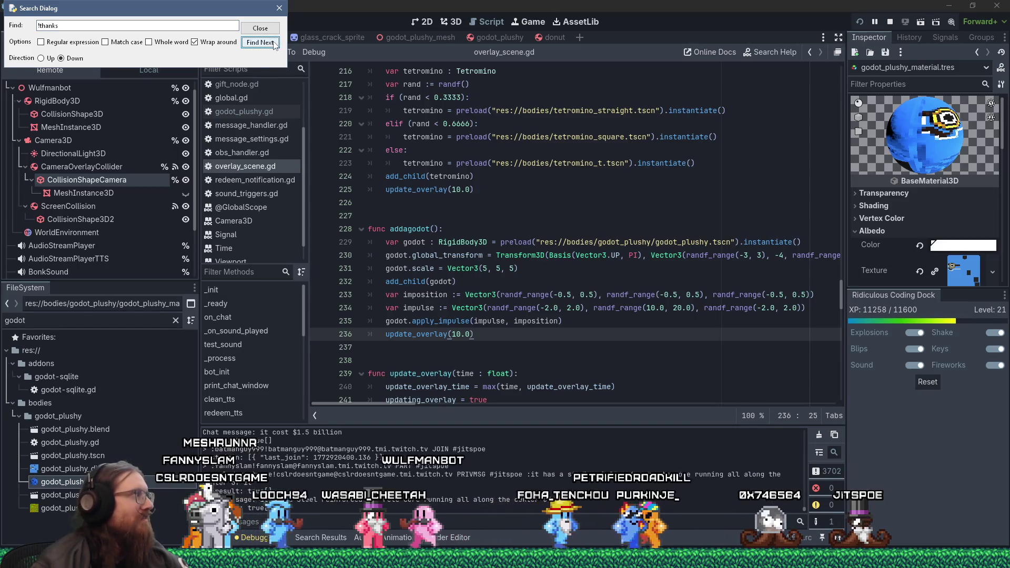
pyautogui.click(275, 11)
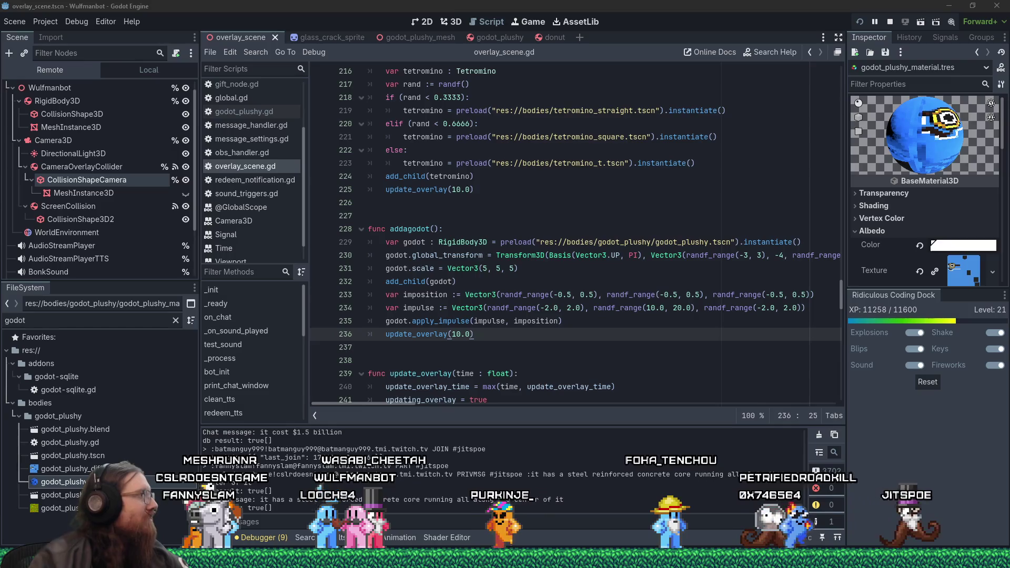
pyautogui.hotkey('ctrl', 'f')
pyautogui.write('!thank')
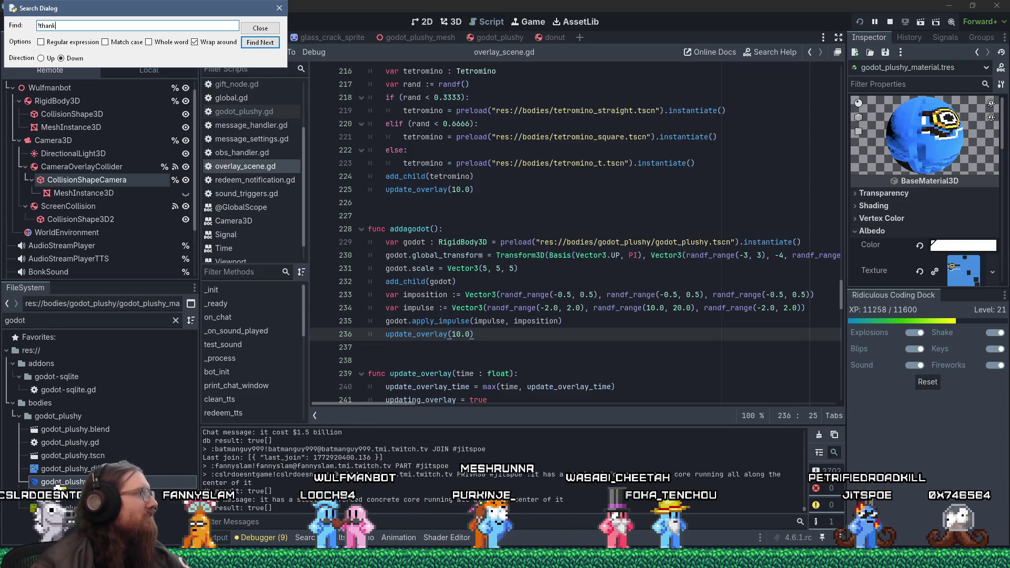
pyautogui.click(280, 8)
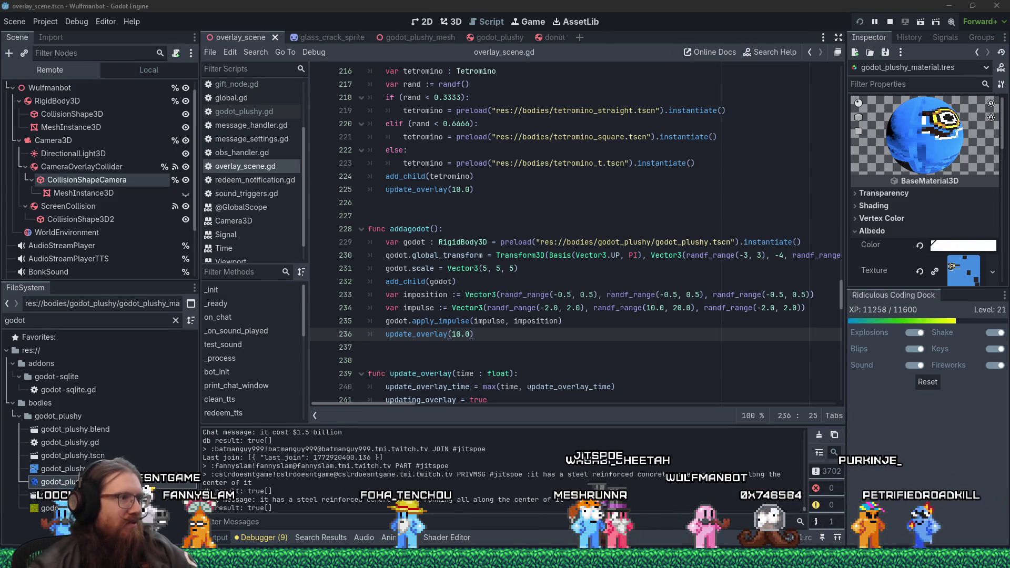
pyautogui.press('super')
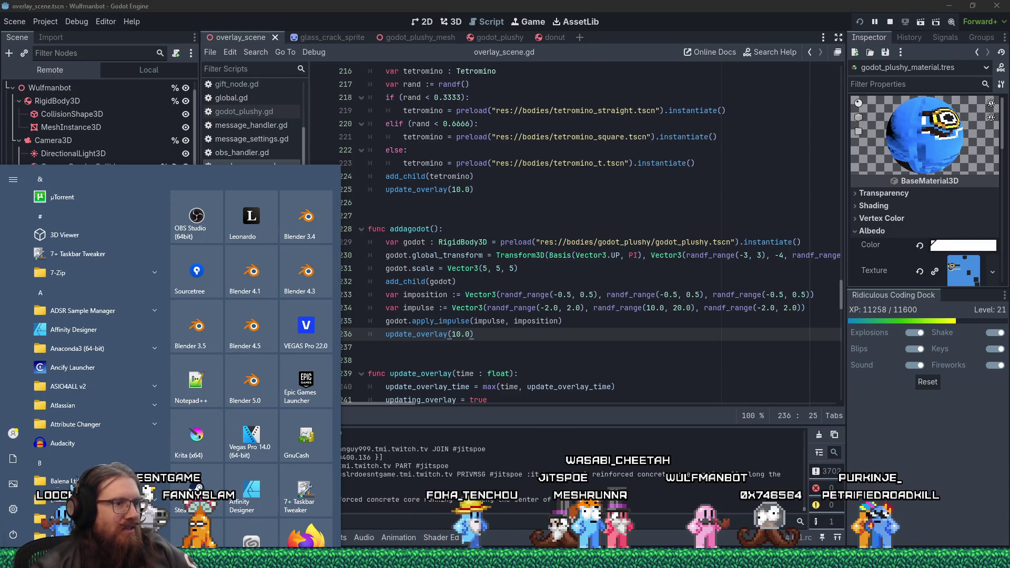
# Step: Open the fotf repository's pending changes in Sourcetree and view the fotf_todo.txt diff
pyautogui.press('Escape')
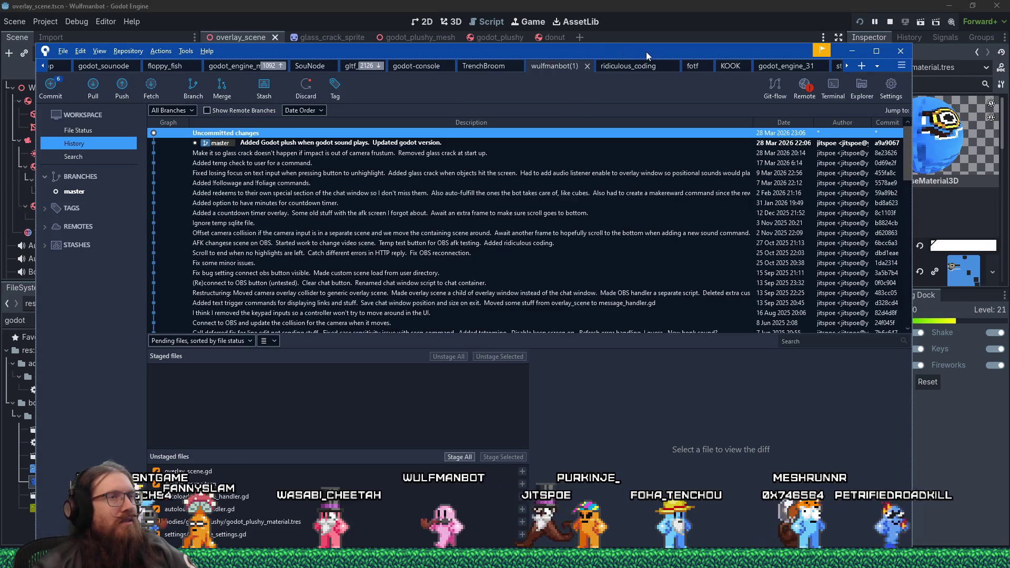
pyautogui.click(692, 67)
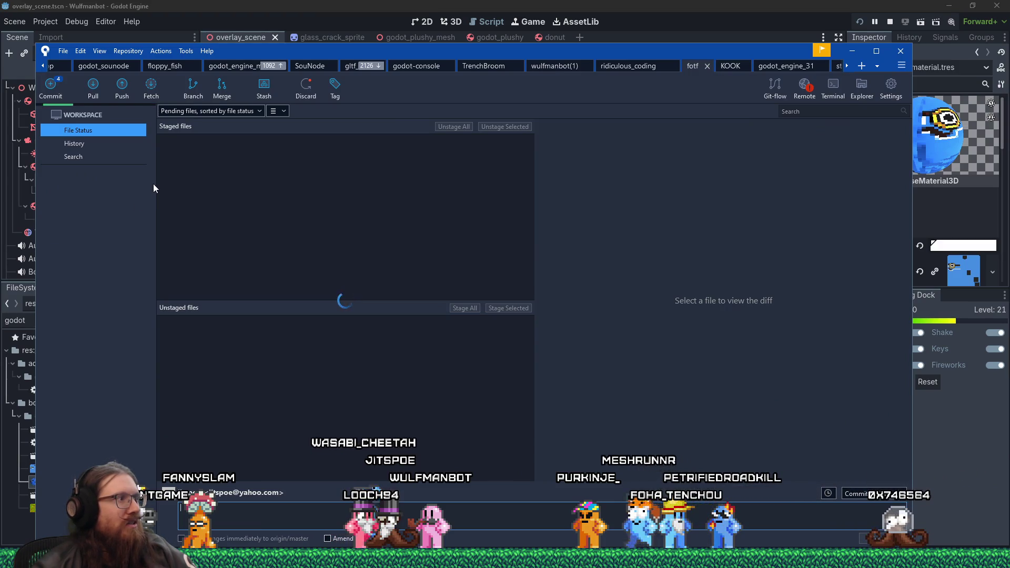
pyautogui.click(250, 322)
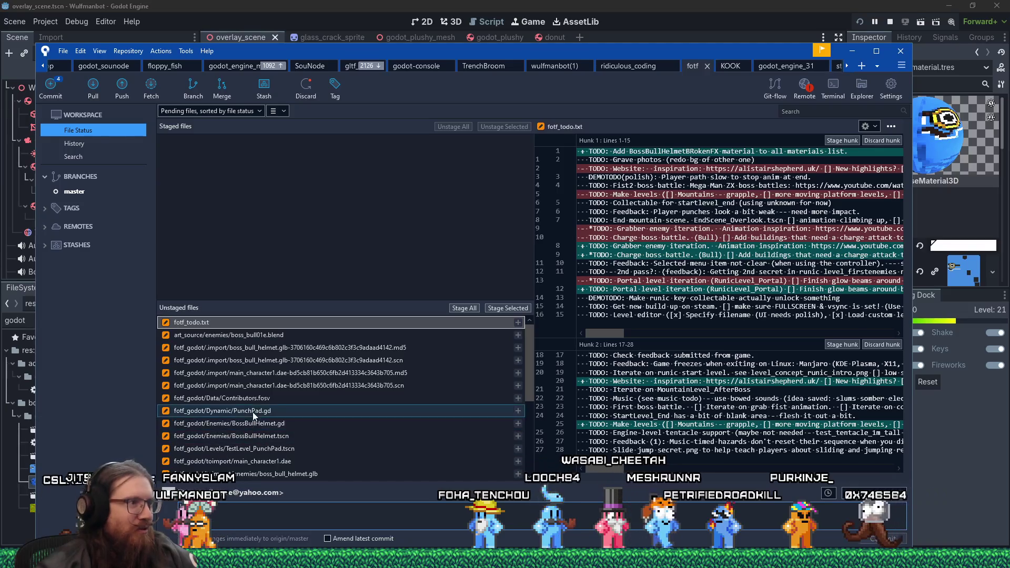
pyautogui.click(463, 399)
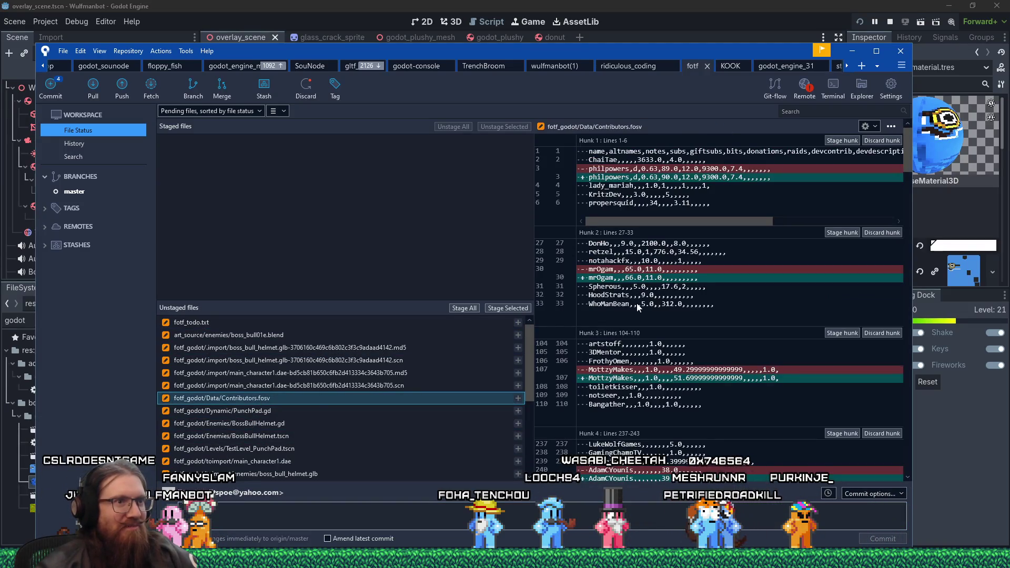
pyautogui.scroll(-2, 638, 307)
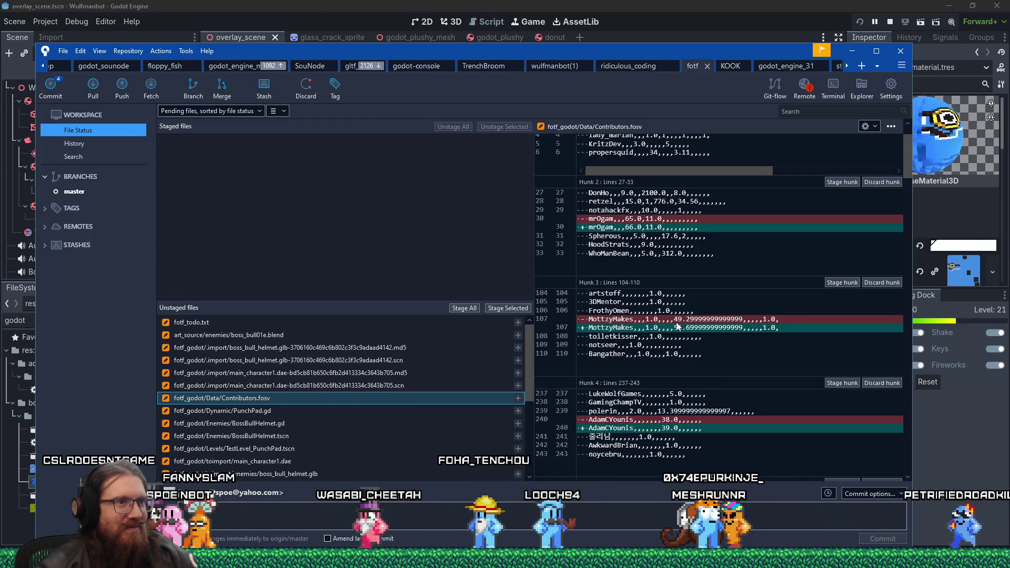
pyautogui.moveTo(679, 319); pyautogui.dragTo(678, 331)
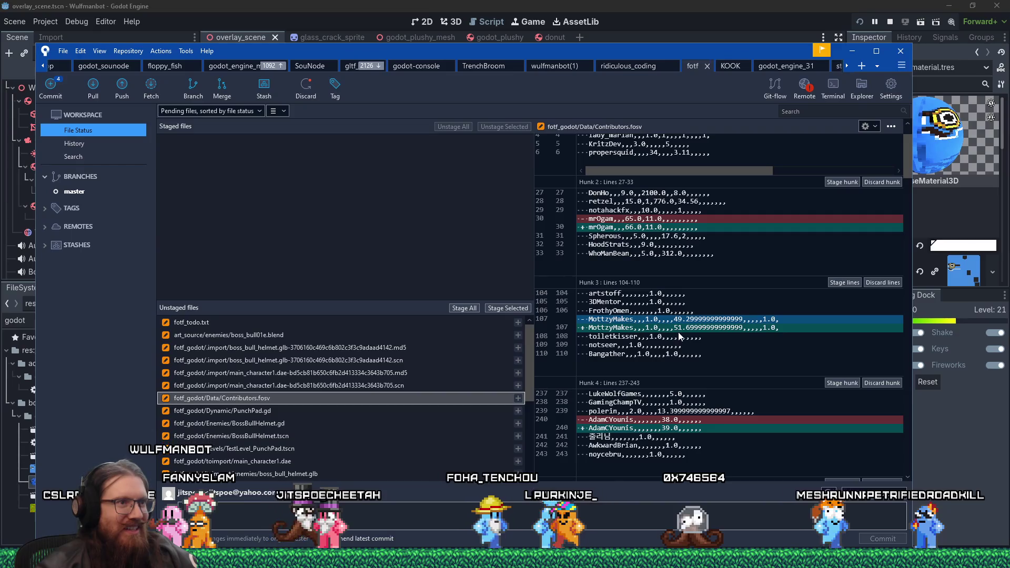
pyautogui.click(673, 338)
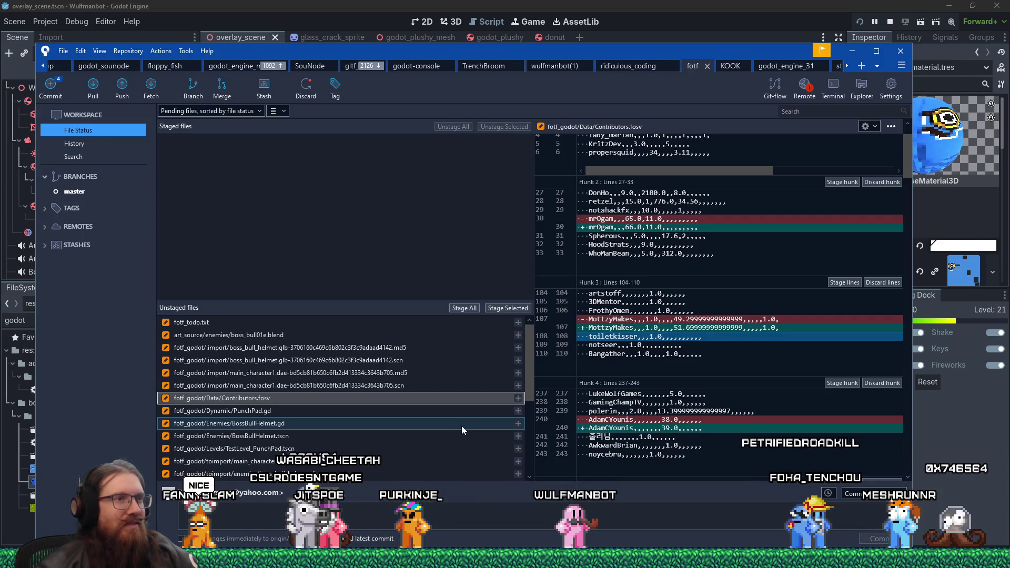
pyautogui.click(509, 308)
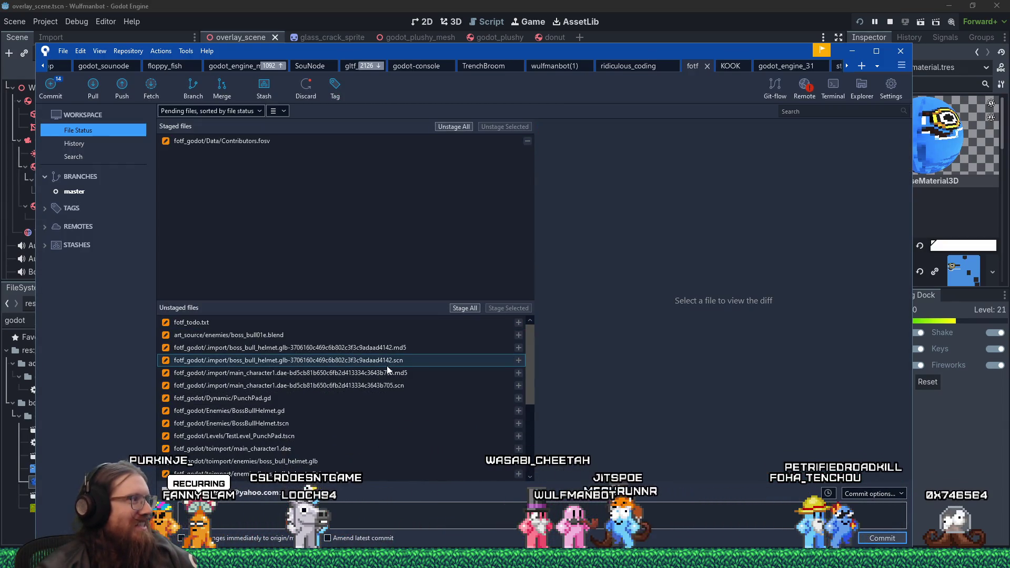
# Step: Stage fotf_todo.txt and start the commit message 'Supporter naged bull helmet fx.'
pyautogui.click(304, 323)
pyautogui.click(500, 308)
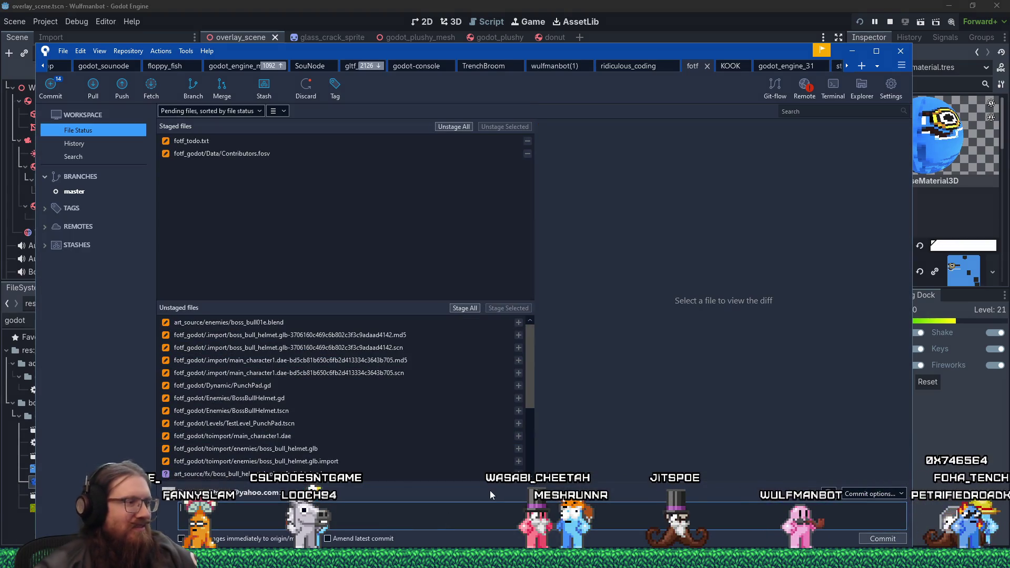
pyautogui.write('Supporter na')
pyautogui.write('ged bull helmet')
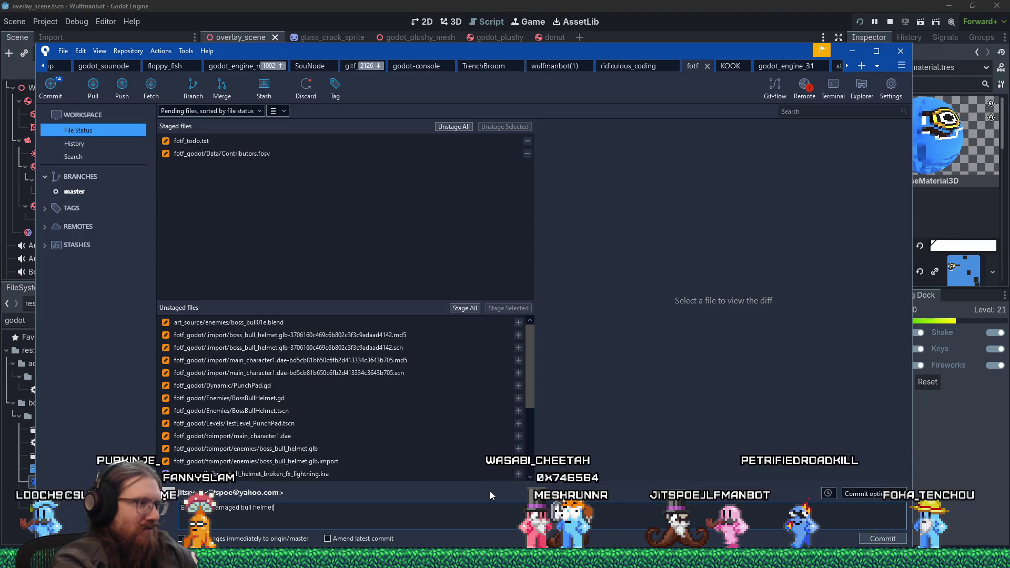
pyautogui.write(' fx.')
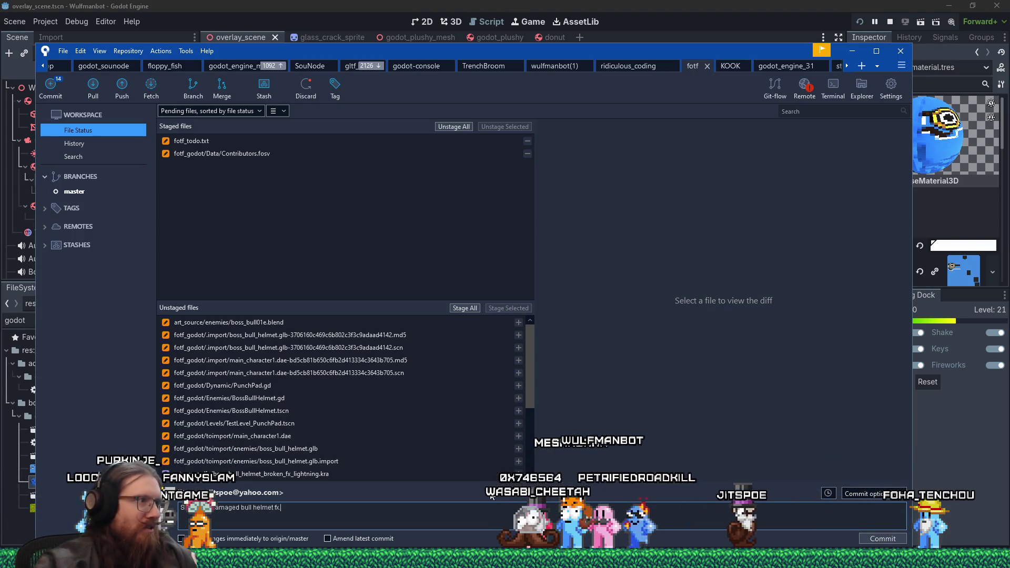
# Step: Stage boss_bull01e.blend and the two bull helmet import files, then review PunchPad.gd and add 'level' to the message
pyautogui.click(349, 322)
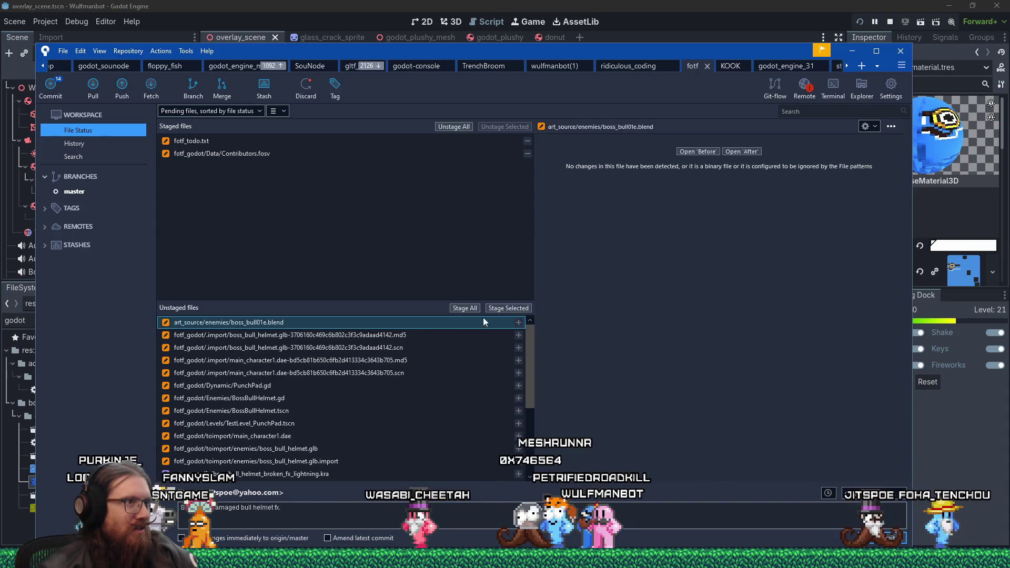
pyautogui.click(504, 308)
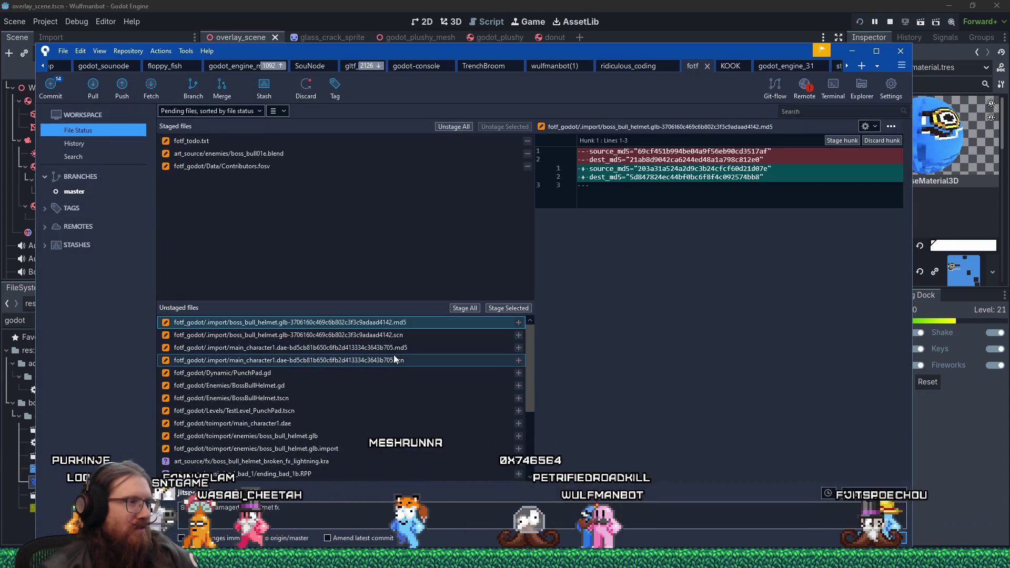
pyautogui.keyDown('shift'); pyautogui.click(394, 359); pyautogui.keyUp('shift')
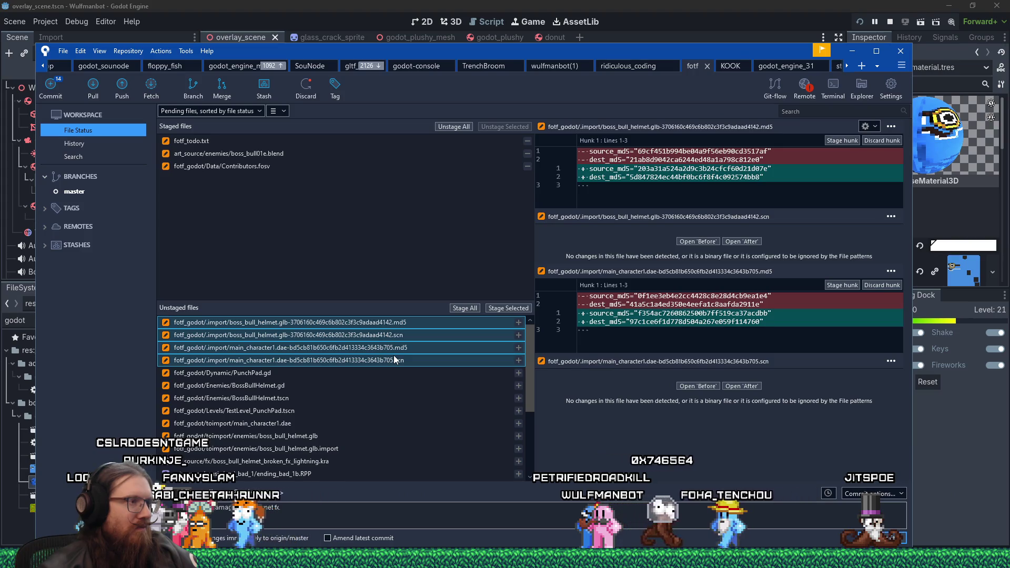
pyautogui.keyDown('shift'); pyautogui.click(412, 339); pyautogui.keyUp('shift')
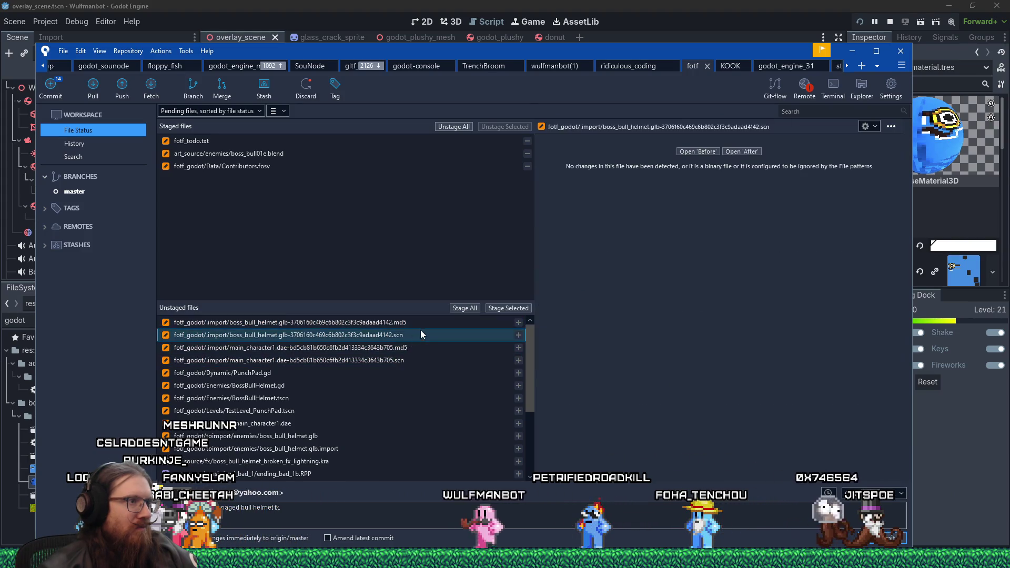
pyautogui.click(502, 310)
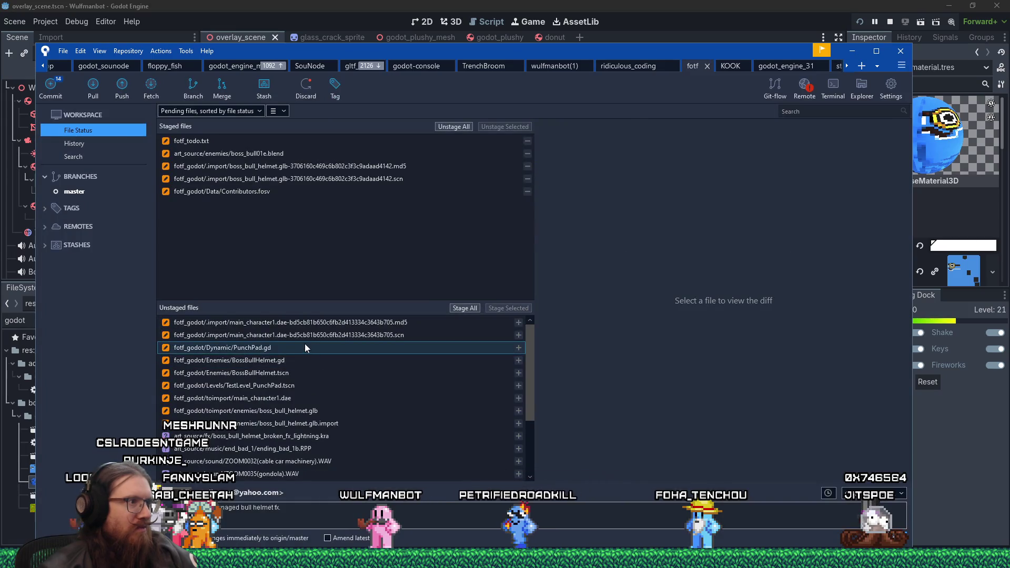
pyautogui.click(306, 347)
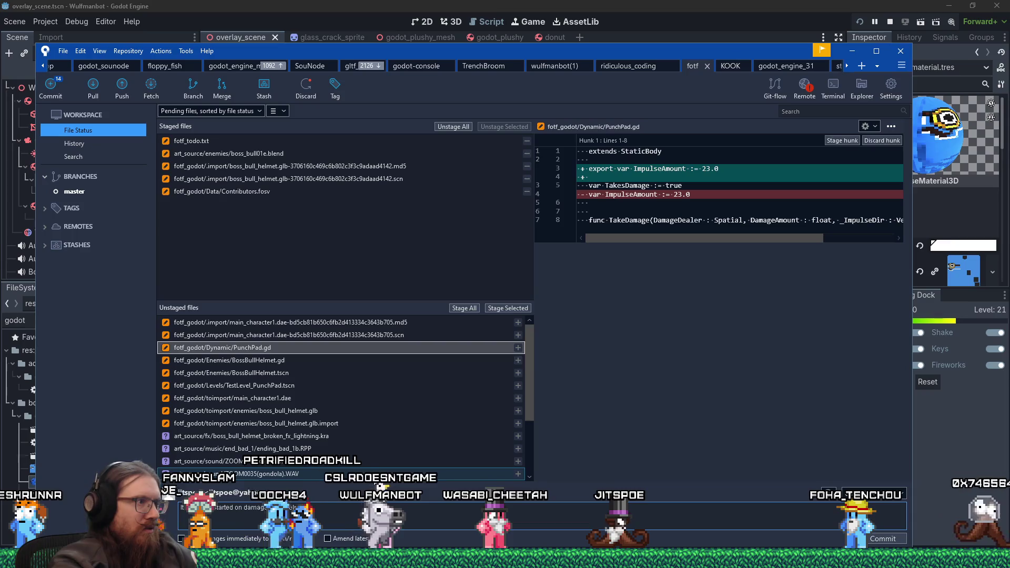
pyautogui.write('level.')
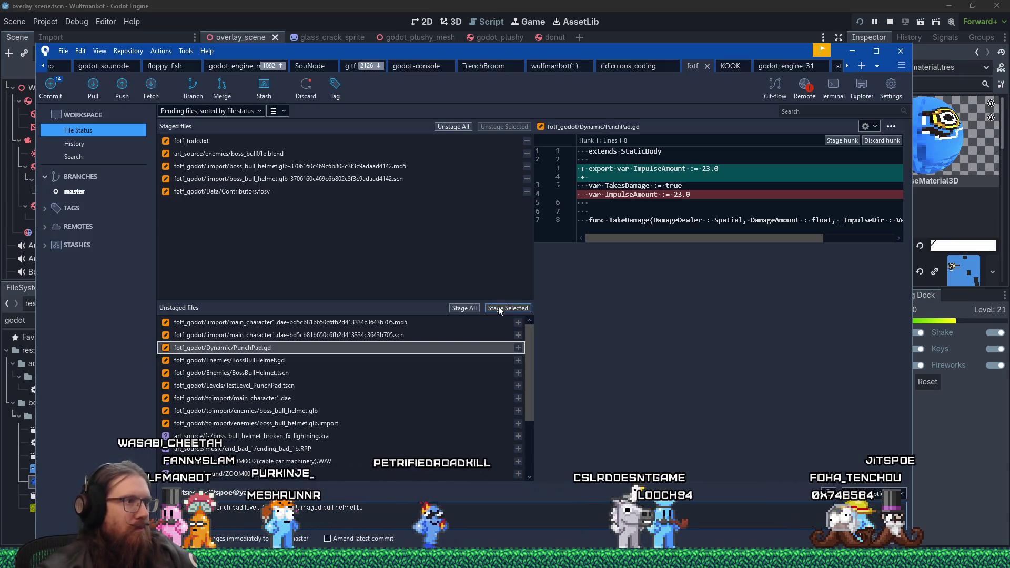
# Step: Stage PunchPad.gd, BossBullHelmet.gd, BossBullHelmet.tscn and TestLevel_PunchPad.tscn
pyautogui.click(498, 308)
pyautogui.click(295, 350)
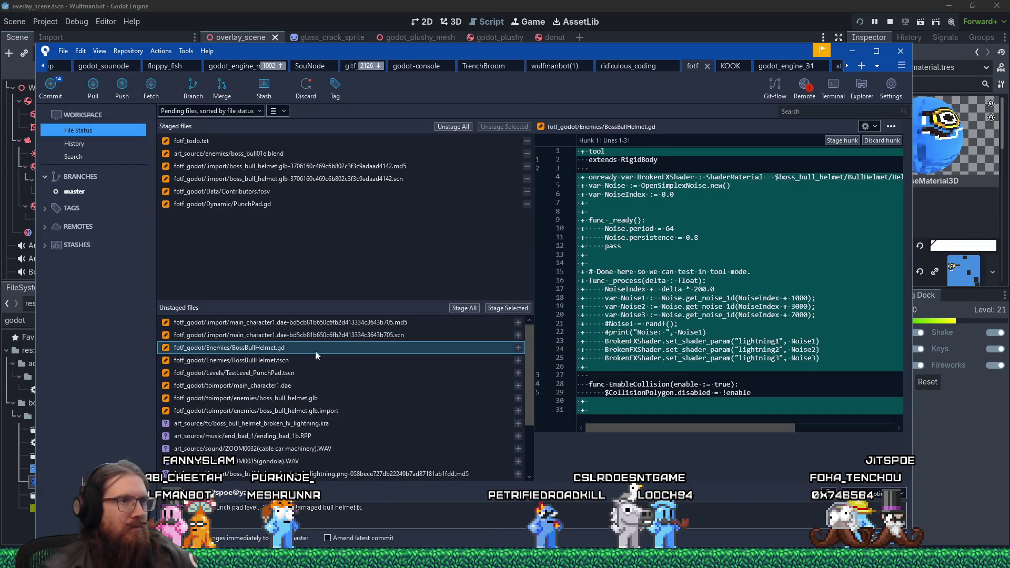
pyautogui.click(508, 308)
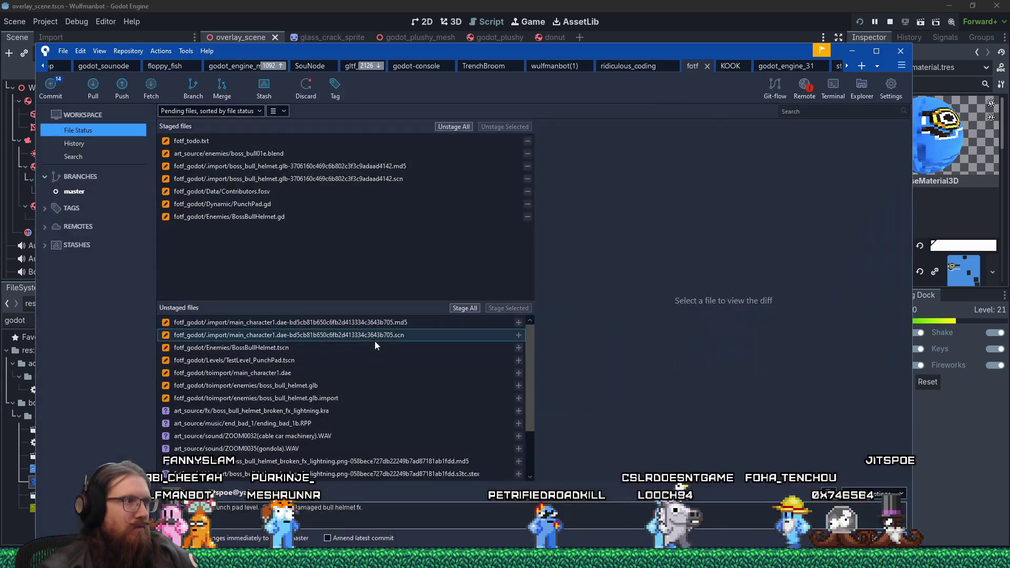
pyautogui.click(366, 348)
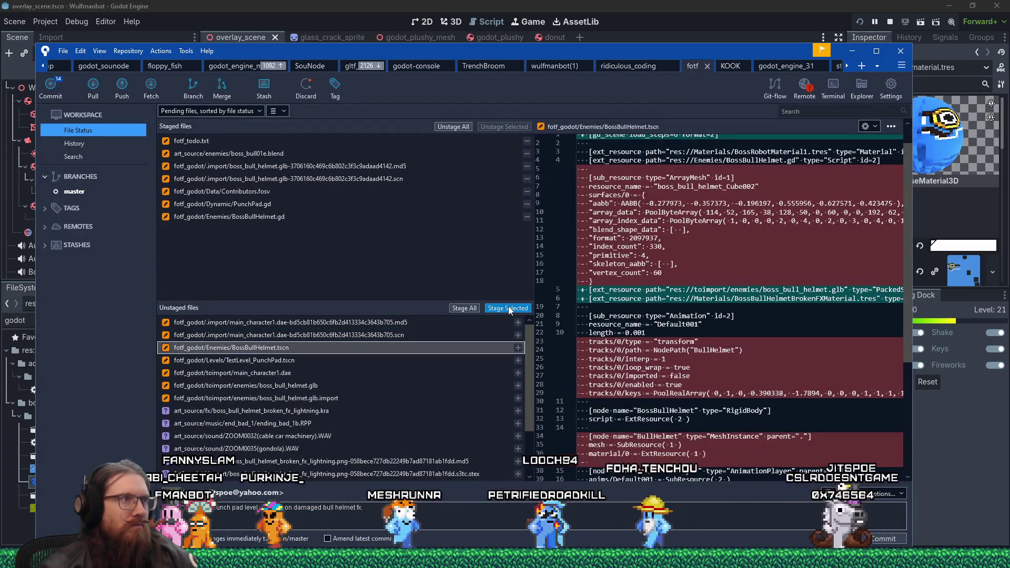
pyautogui.click(509, 308)
pyautogui.click(404, 349)
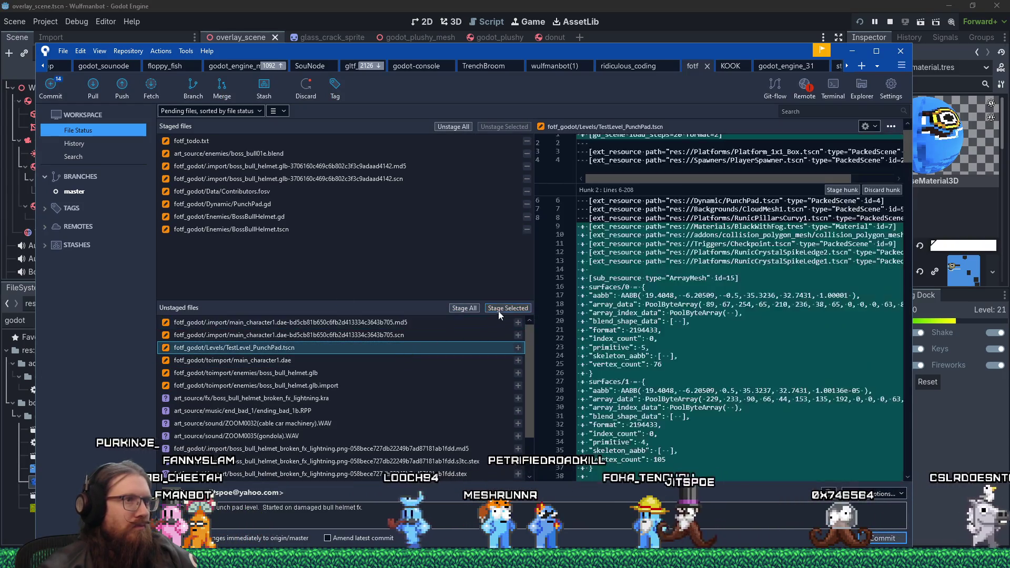
pyautogui.click(503, 309)
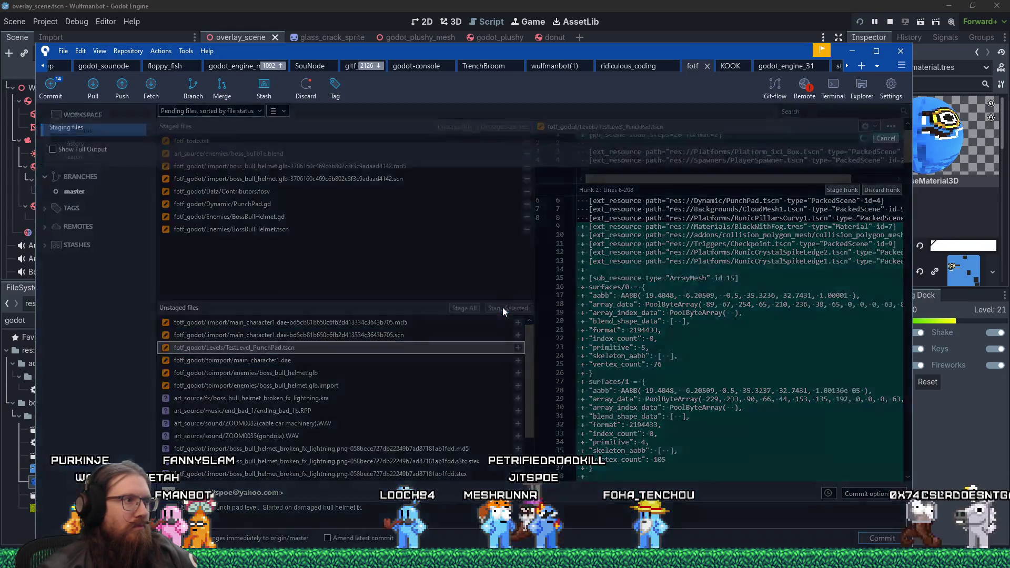
# Step: Stage the boss_bull_helmet.glb model and its .glb.import file
pyautogui.click(393, 359)
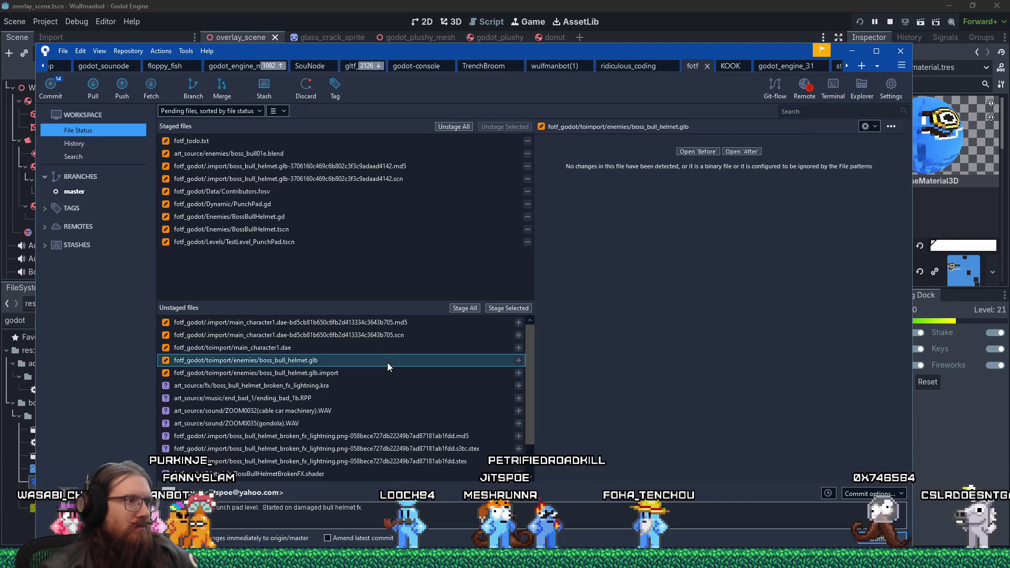
pyautogui.click(499, 309)
pyautogui.click(356, 360)
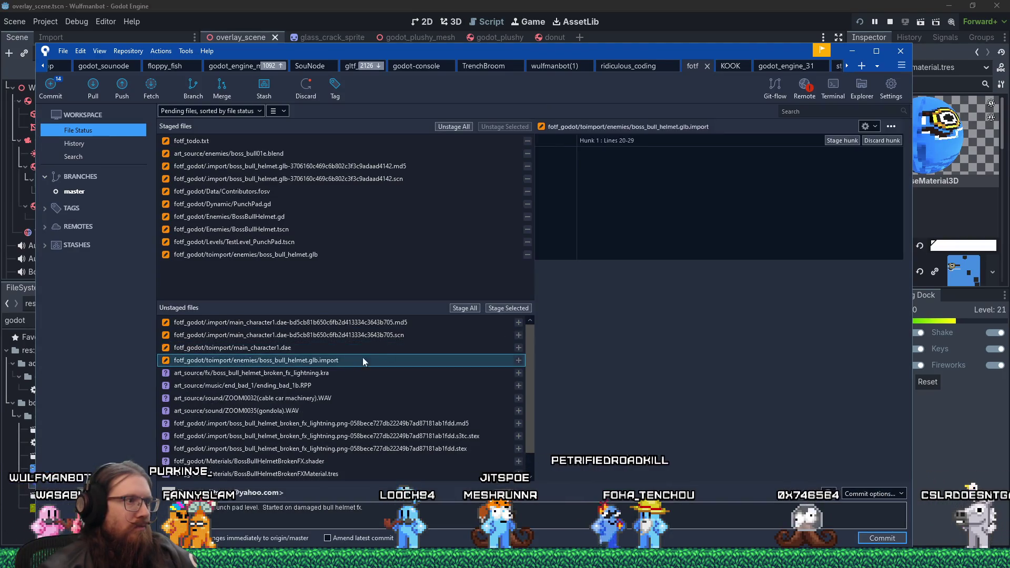
pyautogui.click(501, 311)
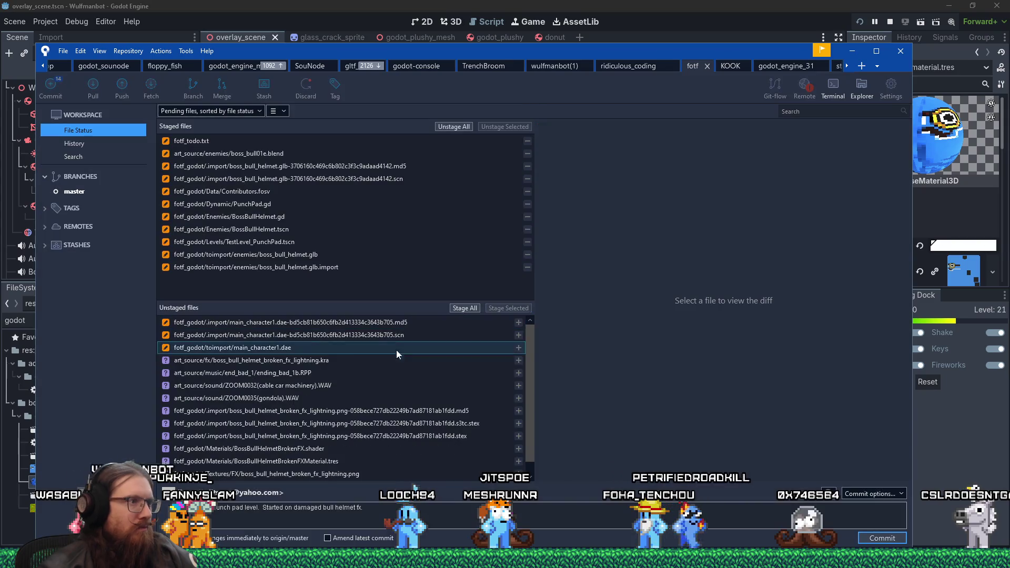
# Step: Preview boss_bull_helmet_broken_fx_lightning.kra in Krita, close Krita, and stage the .kra file
pyautogui.click(350, 362)
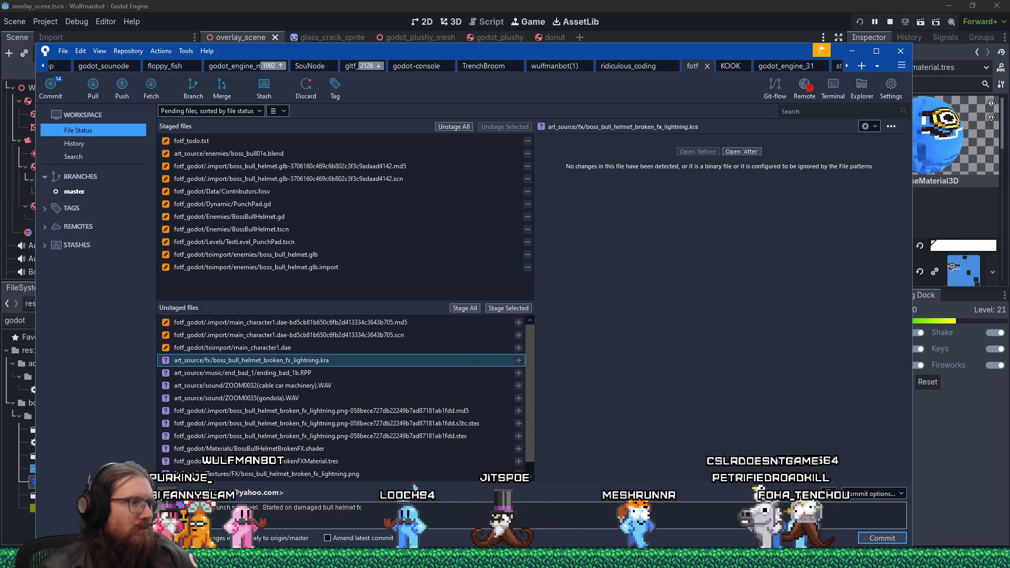
pyautogui.doubleClick(315, 360)
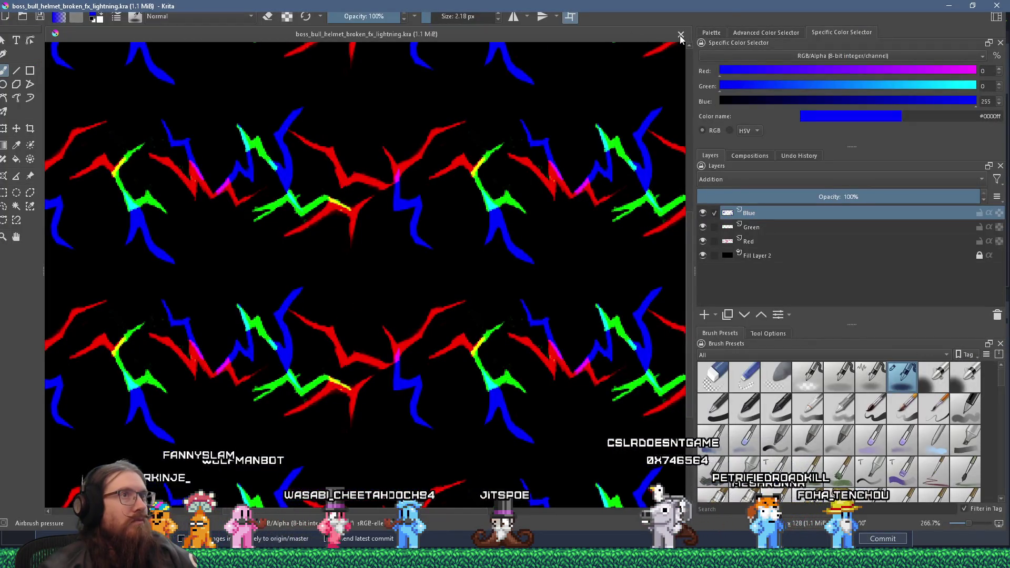
pyautogui.hotkey('ctrl', 'w')
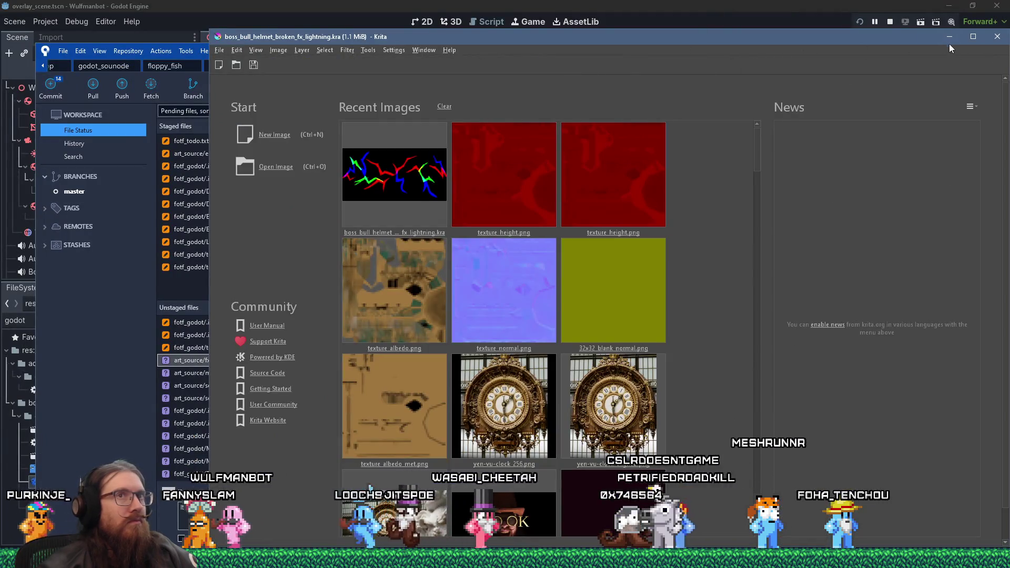
pyautogui.hotkey('ctrl', 'q')
pyautogui.click(503, 308)
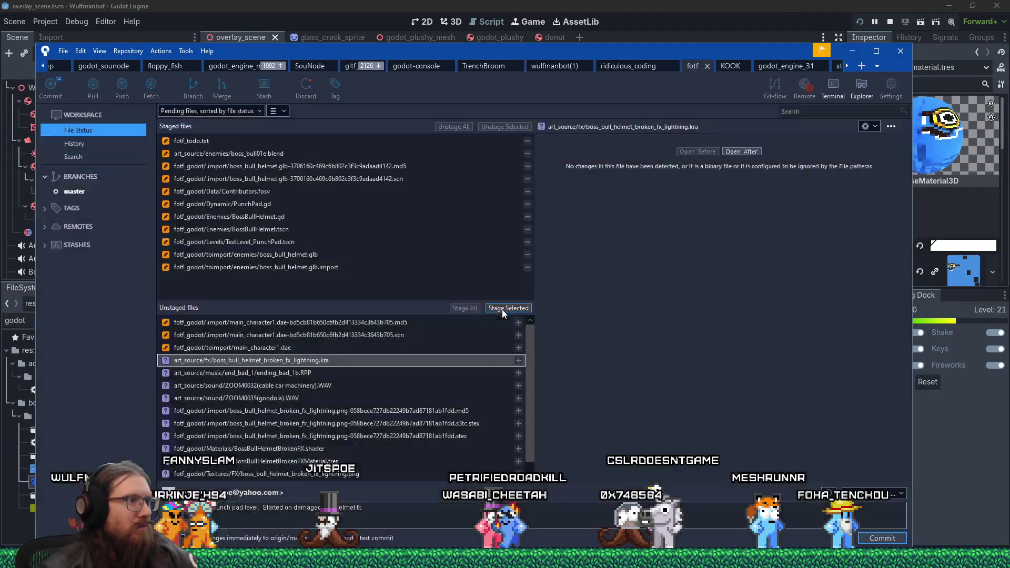
# Step: Stage the three broken fx lightning .fdd files (.md5, .stex, .s3tc.stex)
pyautogui.click(368, 399)
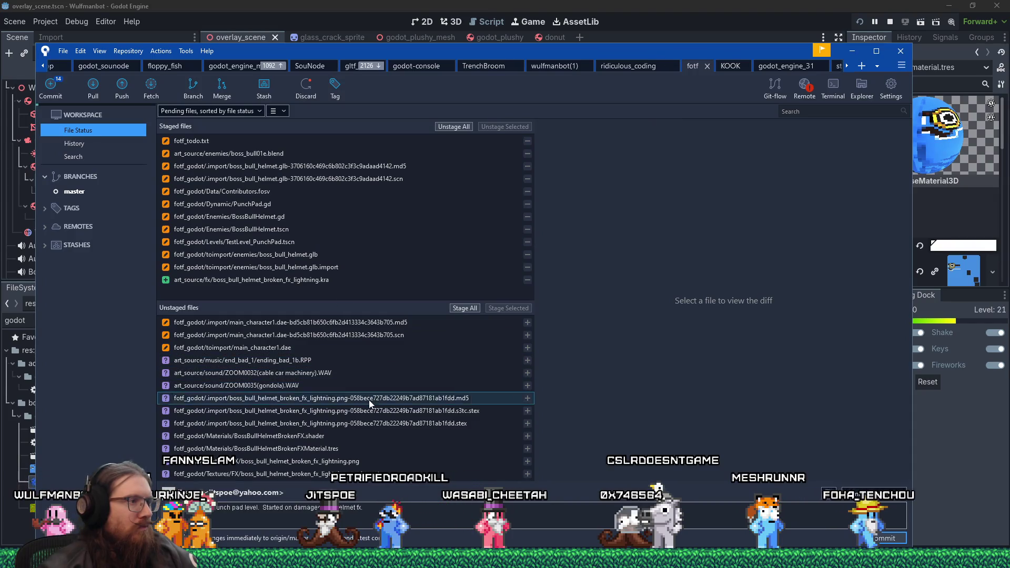
pyautogui.keyDown('ctrl'); pyautogui.click(368, 427); pyautogui.keyUp('ctrl')
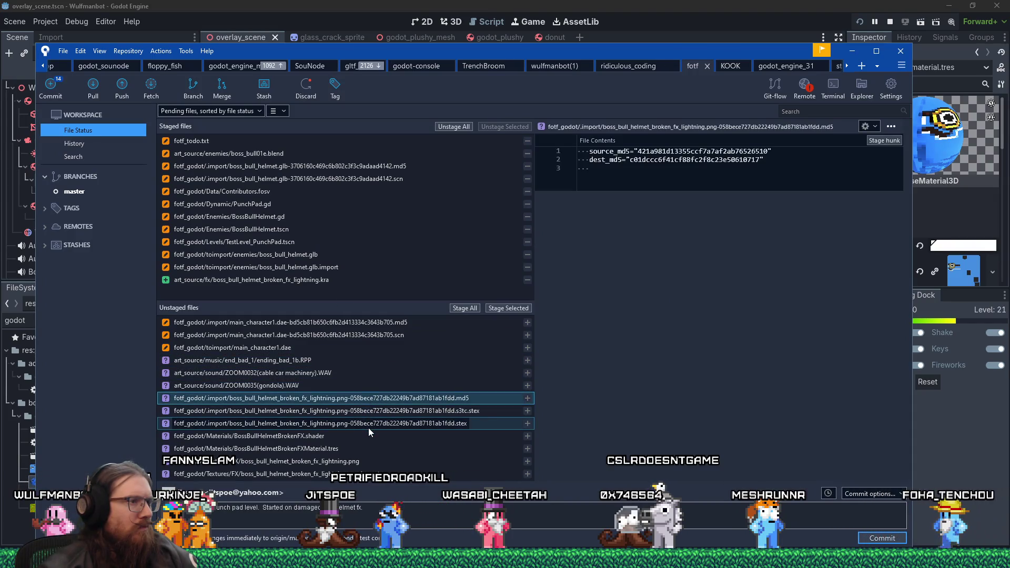
pyautogui.keyDown('shift'); pyautogui.click(368, 428); pyautogui.keyUp('shift')
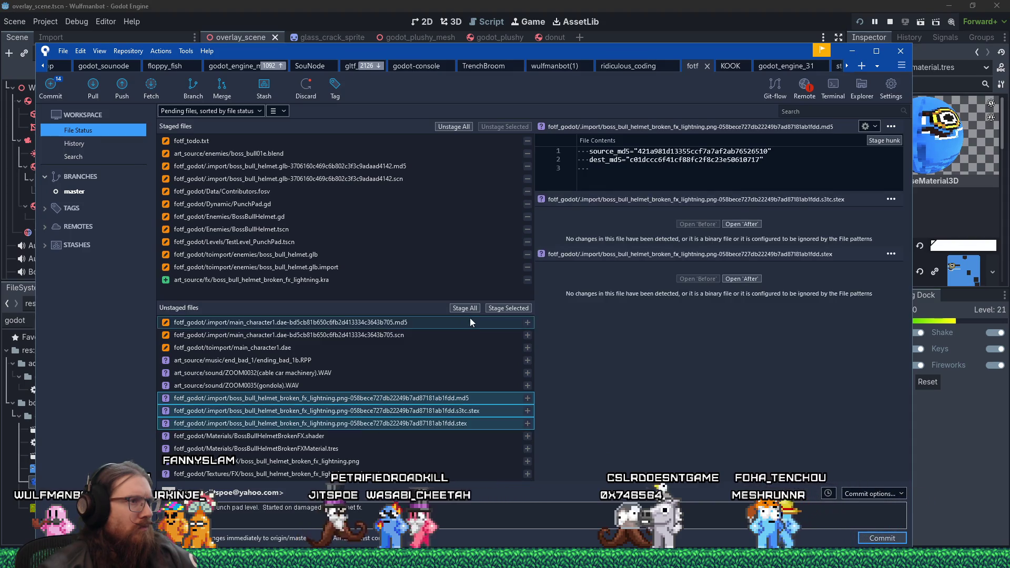
pyautogui.click(502, 308)
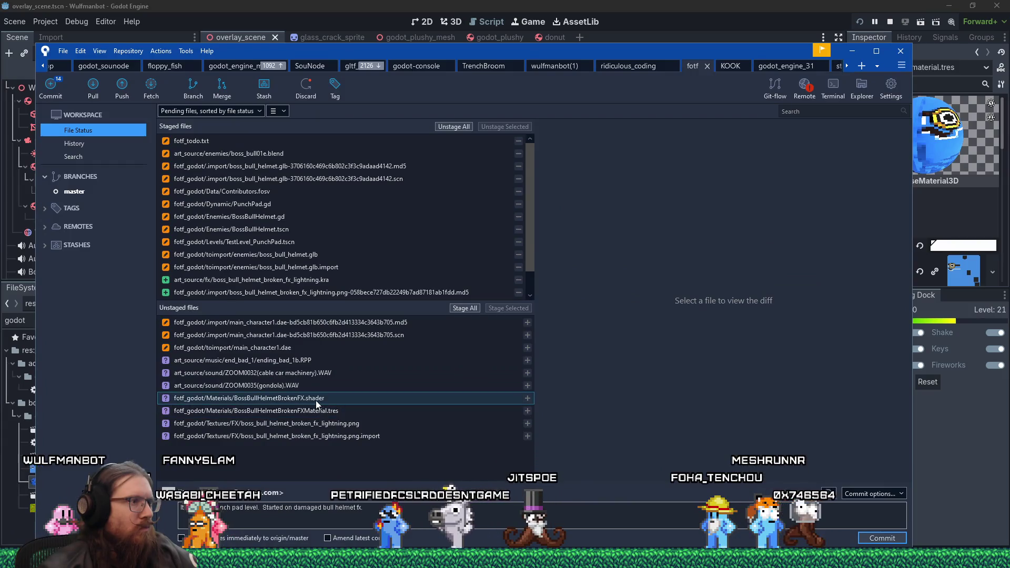
# Step: Stage the BossBullHelmetBrokenFX shader and material together
pyautogui.click(317, 402)
pyautogui.keyDown('shift'); pyautogui.click(321, 411); pyautogui.keyUp('shift')
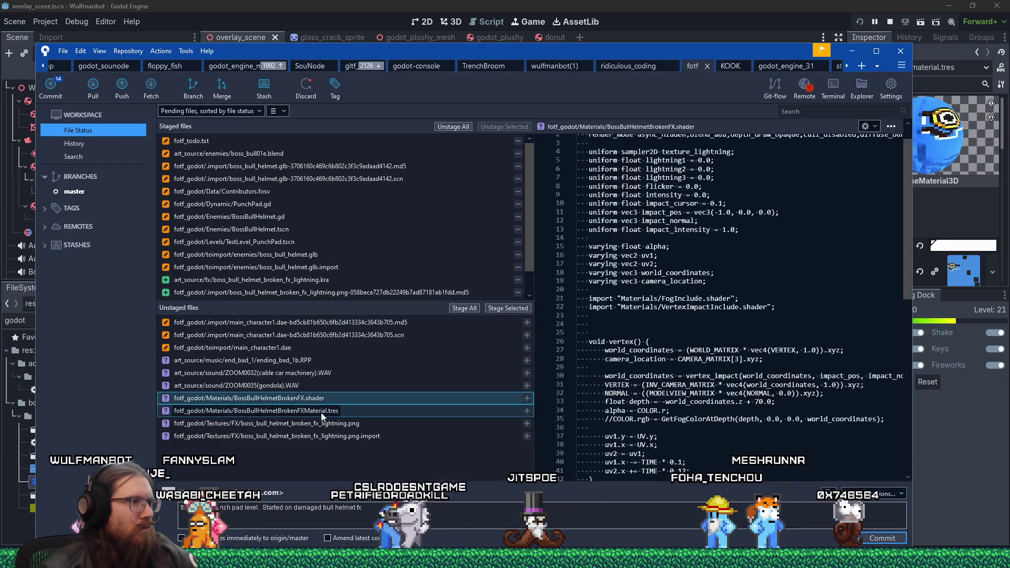
pyautogui.click(508, 309)
# Step: Stage the lightning .png and .png.import, then recheck fotf_todo.txt and focus the commit message
pyautogui.click(359, 399)
pyautogui.keyDown('shift'); pyautogui.click(359, 411); pyautogui.keyUp('shift')
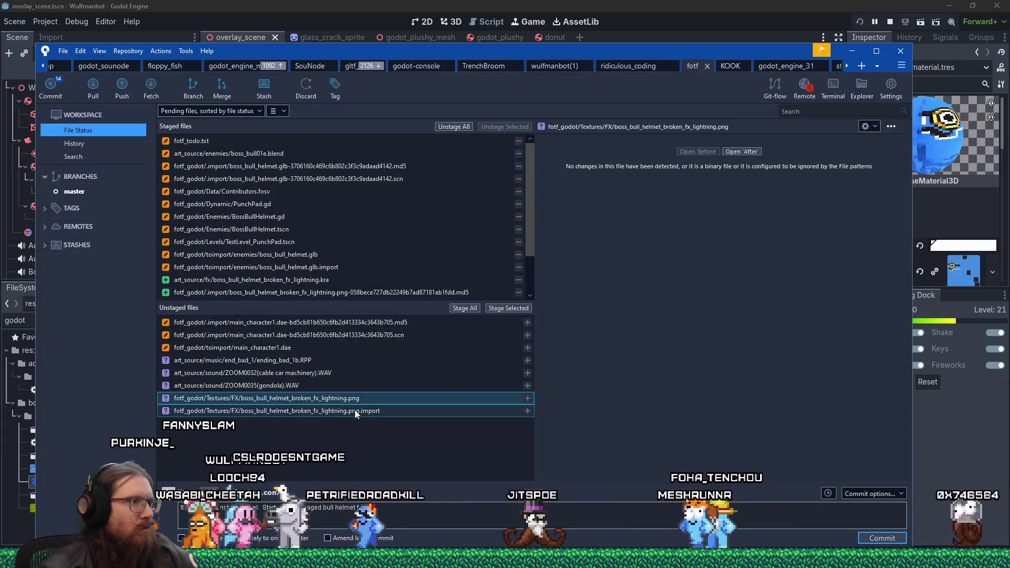
pyautogui.click(504, 309)
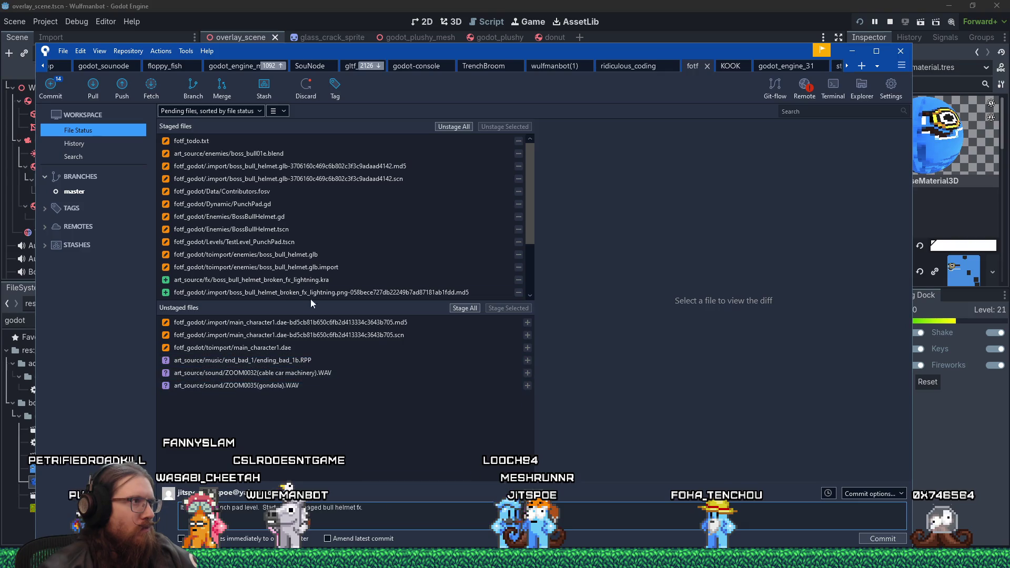
pyautogui.click(222, 140)
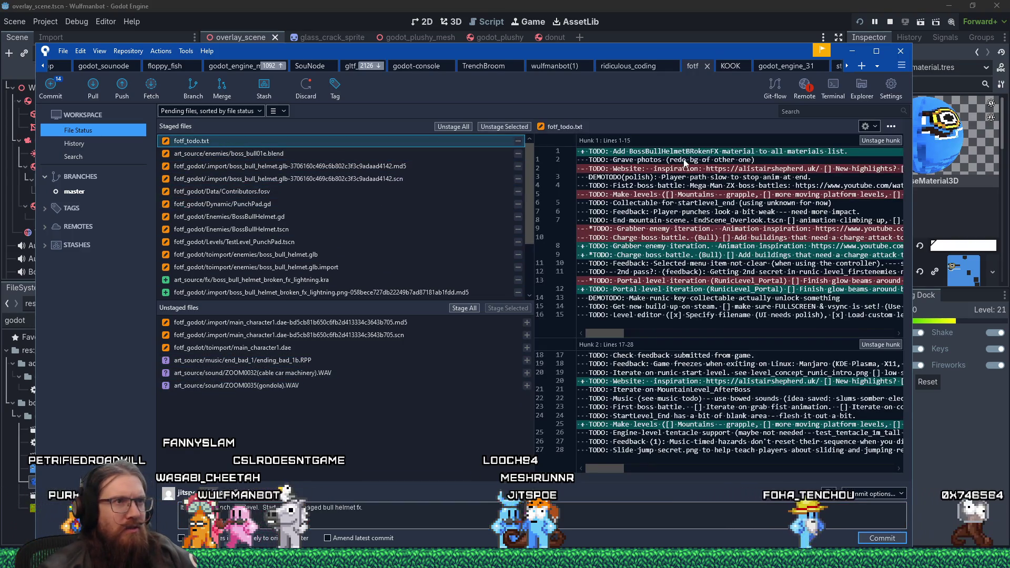
pyautogui.click(433, 513)
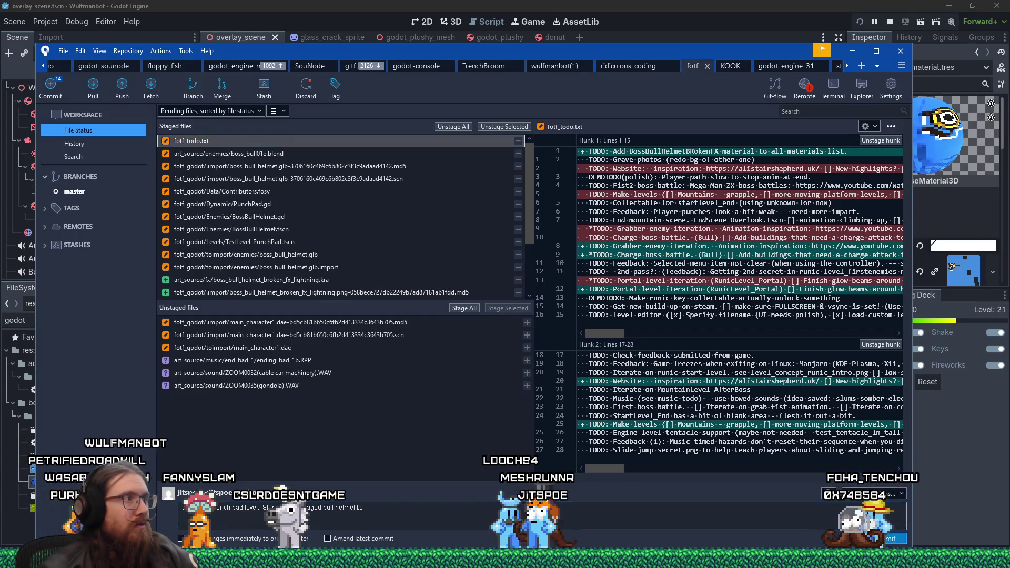
# Step: Commit the staged bull helmet changes with Ctrl+Enter and switch to the KOOK repository
pyautogui.hotkey('ctrl', 'Return')
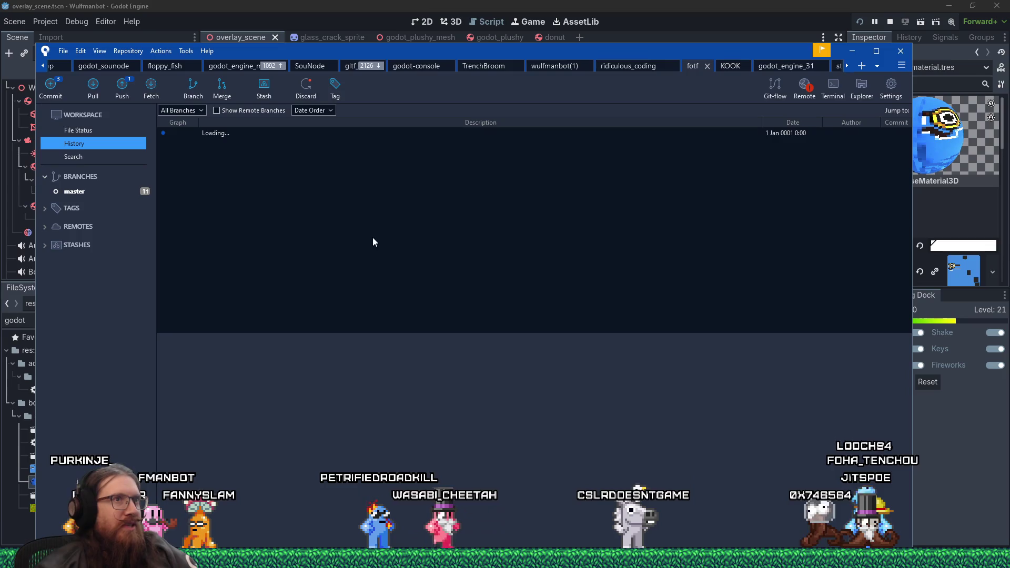
pyautogui.click(725, 64)
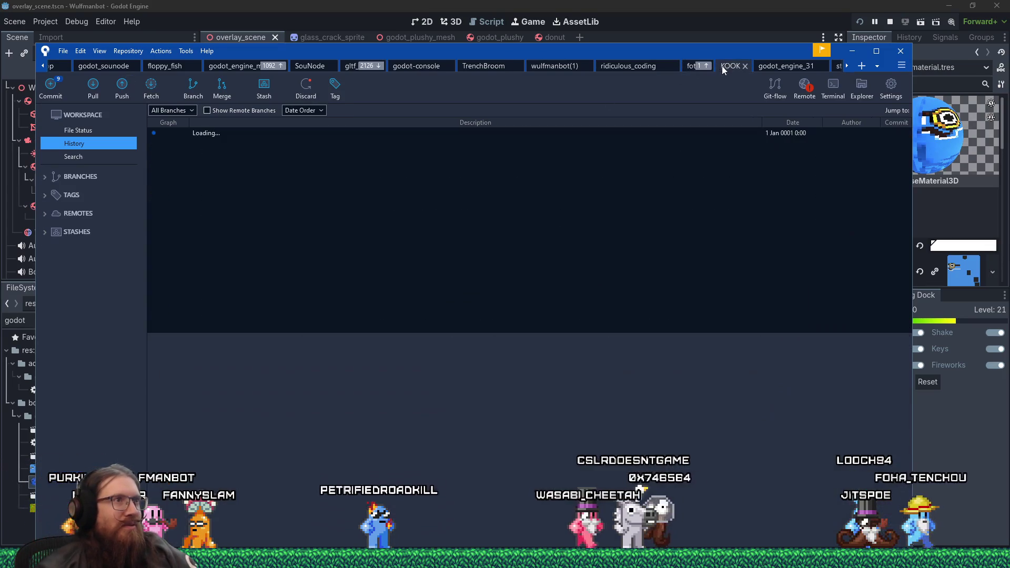
# Step: Show the KOOK repository's File Status and scroll through its unstaged files
pyautogui.click(87, 131)
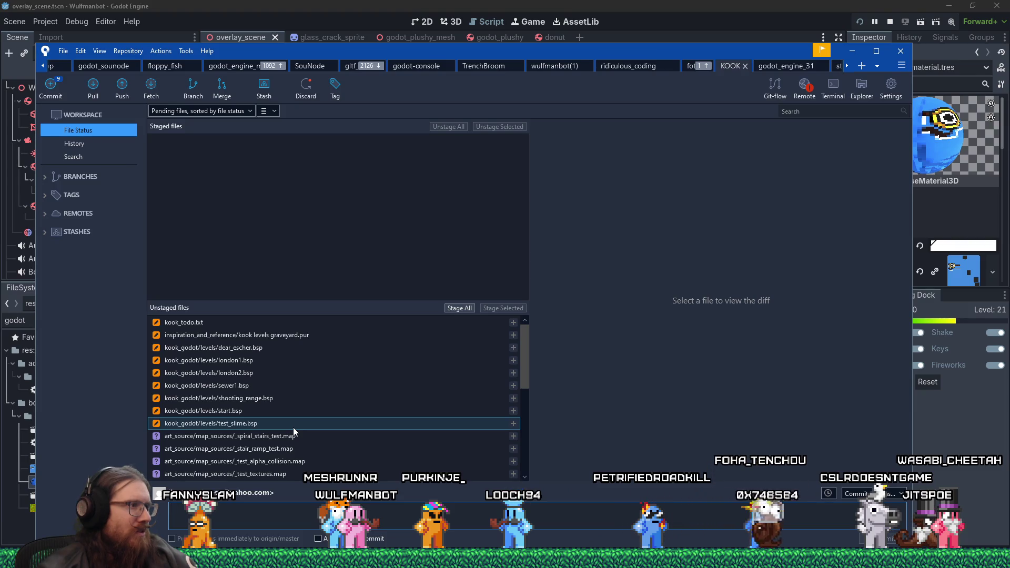
pyautogui.scroll(-2, 297, 421)
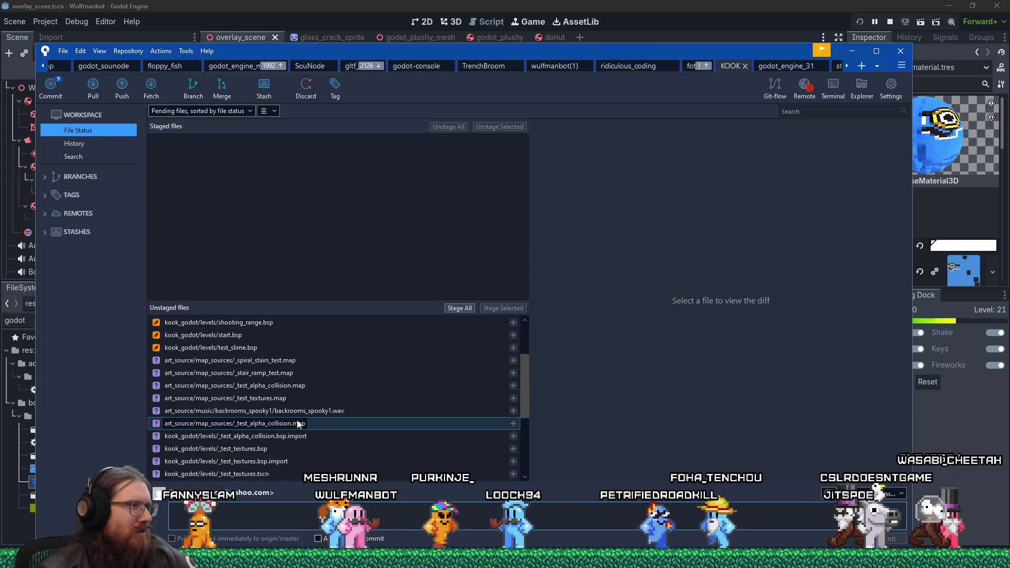
pyautogui.scroll(2, 297, 424)
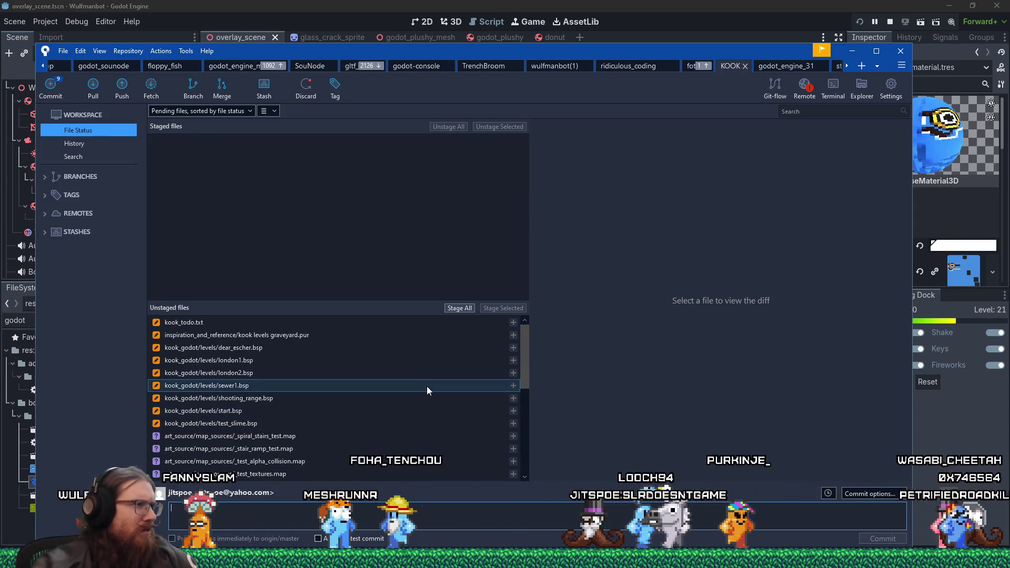
# Step: Open the e:\projects\kook folder through the Run dialog
pyautogui.press('super+r')
pyautogui.write('e:\\')
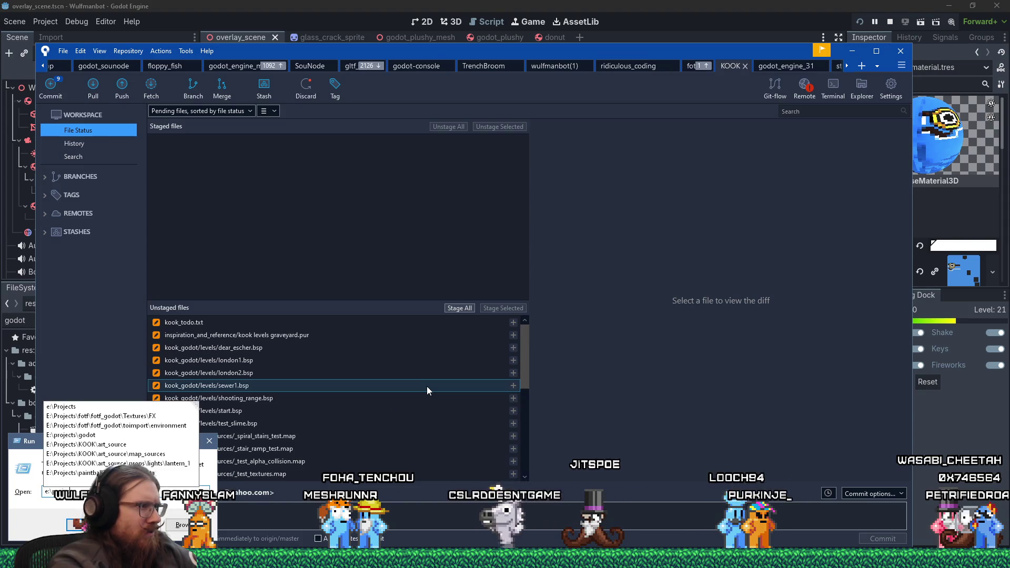
pyautogui.write('projects\\kook')
pyautogui.press('Return')
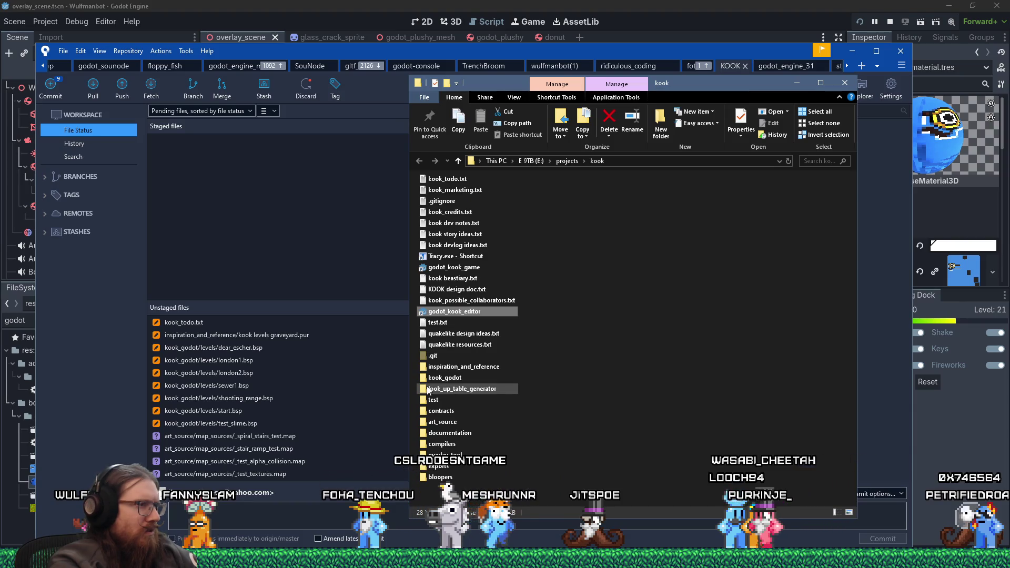
# Step: Navigate into kook_godot\data and open contributors.fosv in Notepad++
pyautogui.press('Down')
pyautogui.press('Down')
pyautogui.press('Down')
pyautogui.press('Return')
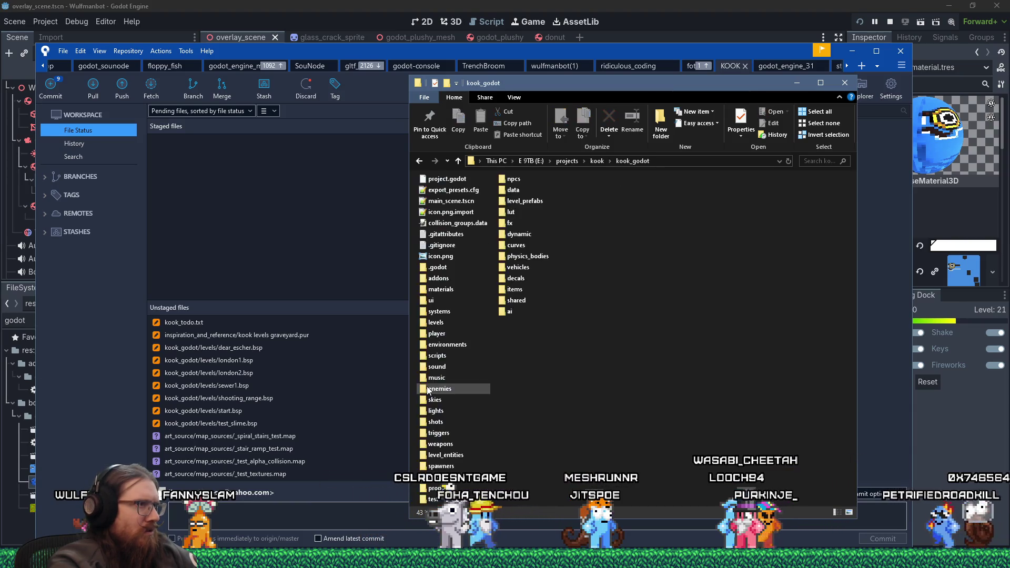
pyautogui.press('d')
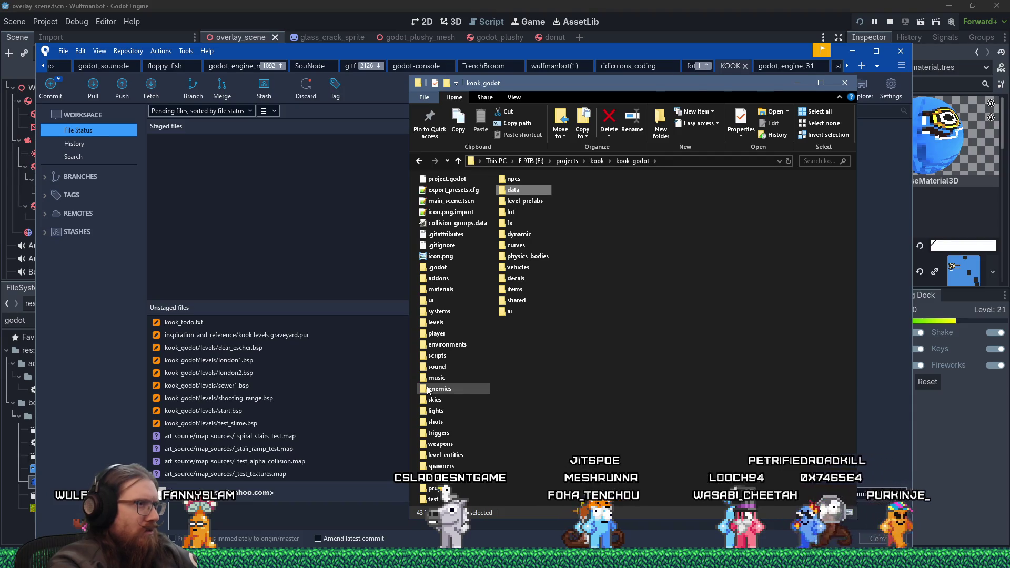
pyautogui.press('Return')
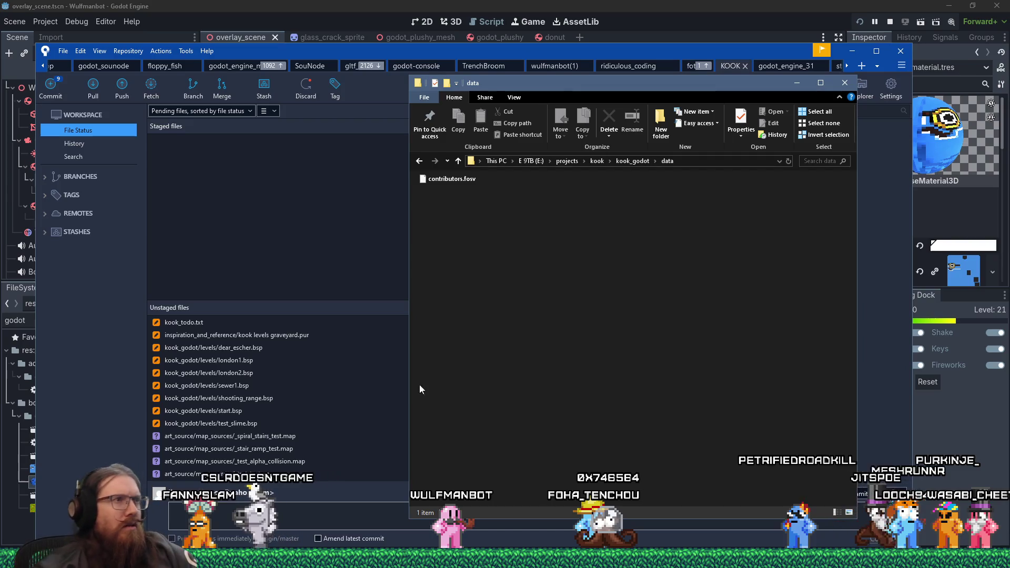
pyautogui.rightClick(462, 181)
pyautogui.click(492, 244)
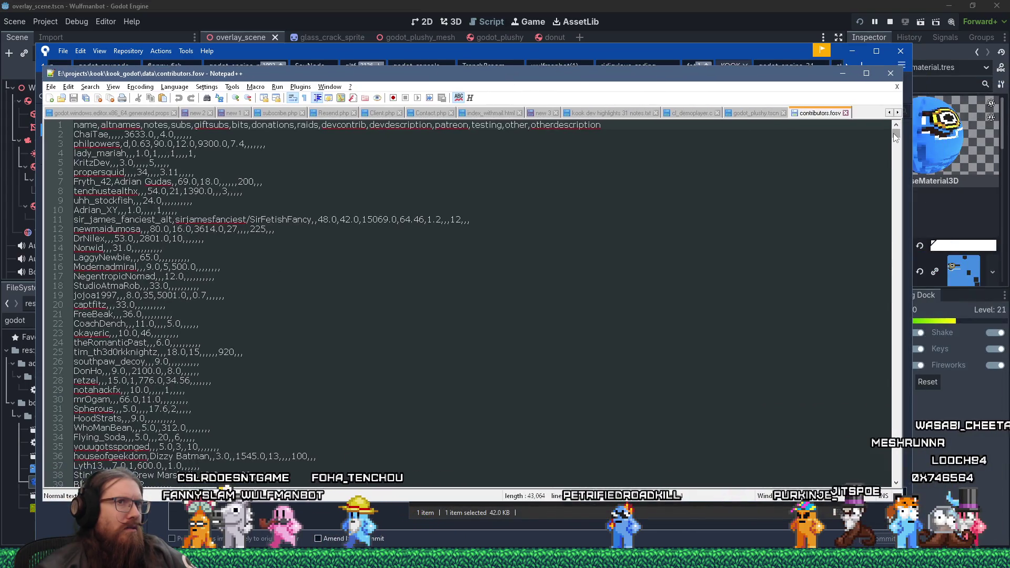
# Step: Move the Notepad++ window aside, bring Explorer forward, and go up to kook_godot
pyautogui.moveTo(893, 133)
pyautogui.mouseDown()
pyautogui.moveTo(907, 479)
pyautogui.moveTo(882, 125)
pyautogui.mouseUp()
pyautogui.moveTo(775, 77)
pyautogui.mouseDown()
pyautogui.moveTo(776, 112)
pyautogui.moveTo(889, 268)
pyautogui.moveTo(888, 237)
pyautogui.mouseUp()
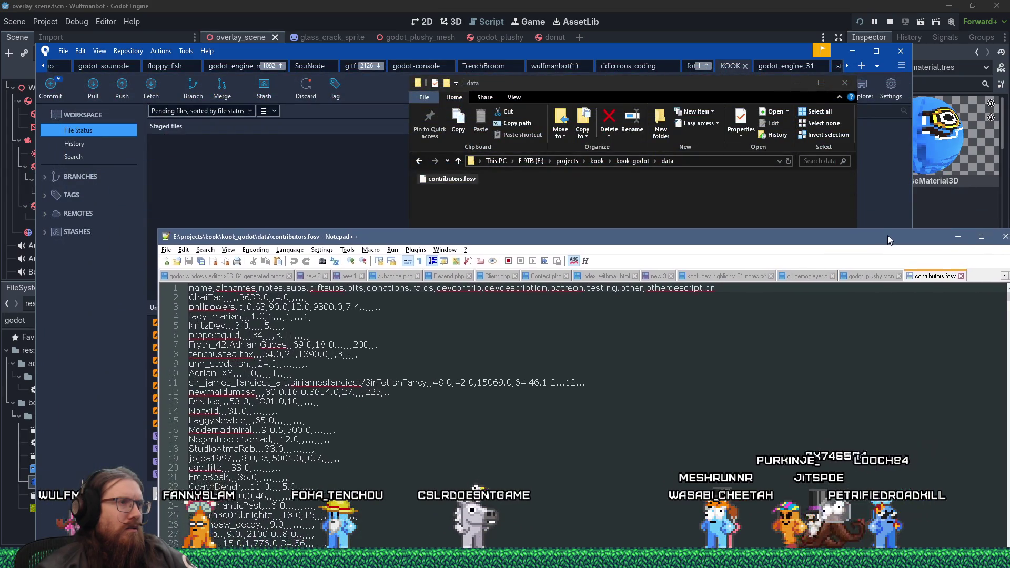
pyautogui.moveTo(659, 84); pyautogui.dragTo(673, 33)
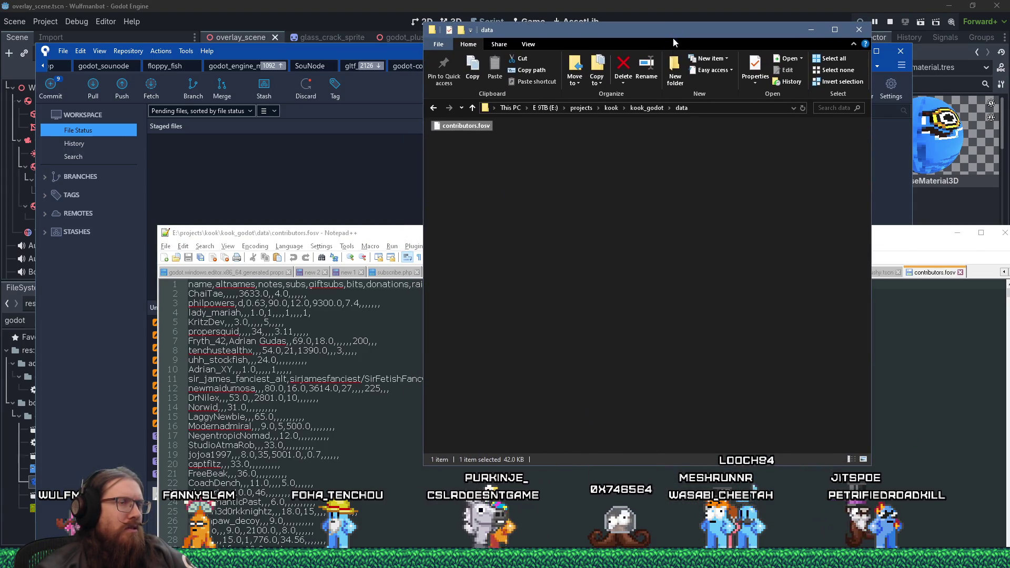
pyautogui.click(656, 109)
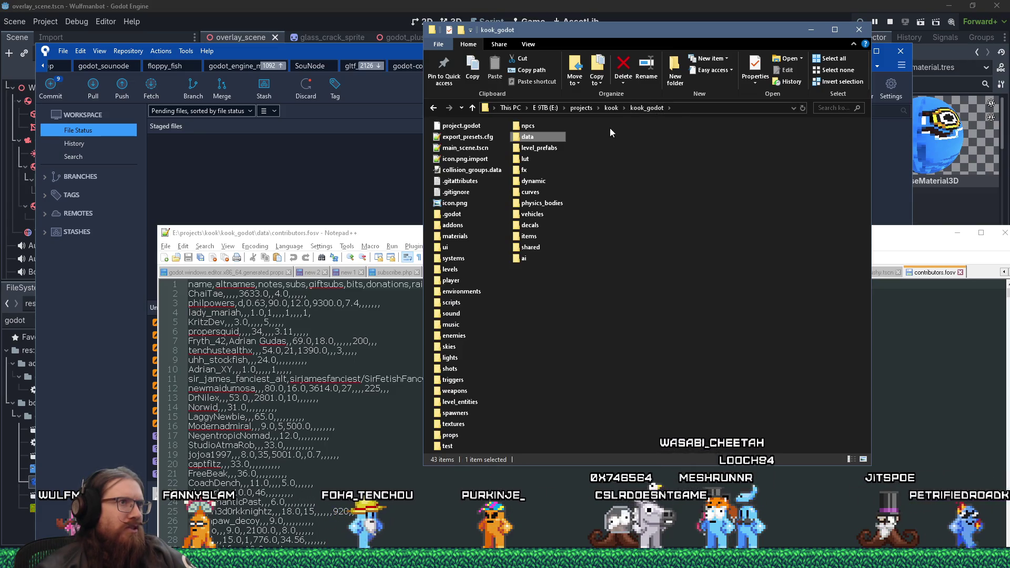
# Step: Reopen the data folder and check contributors.fosv's properties and modified date
pyautogui.moveTo(535, 143)
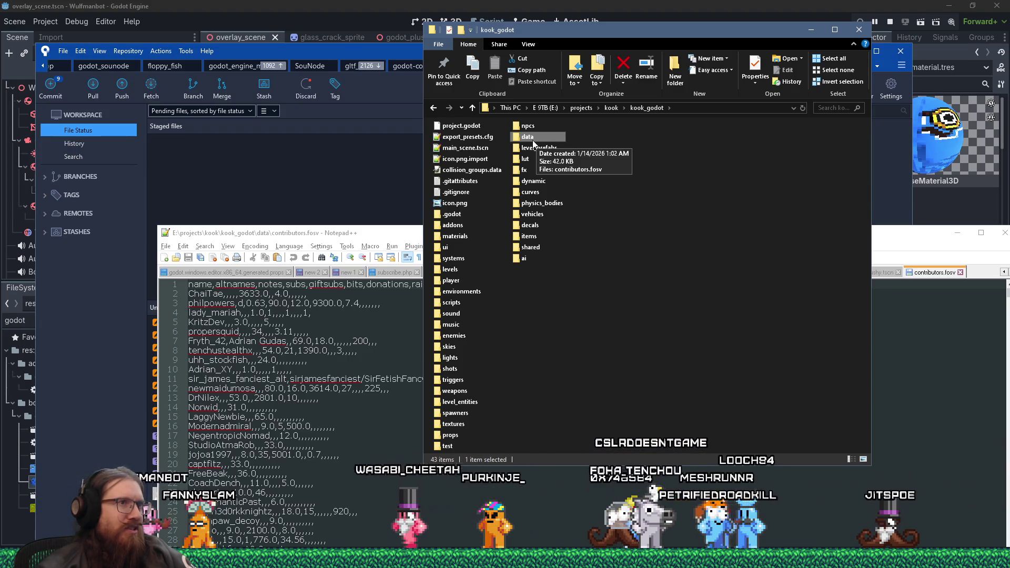
pyautogui.doubleClick(533, 140)
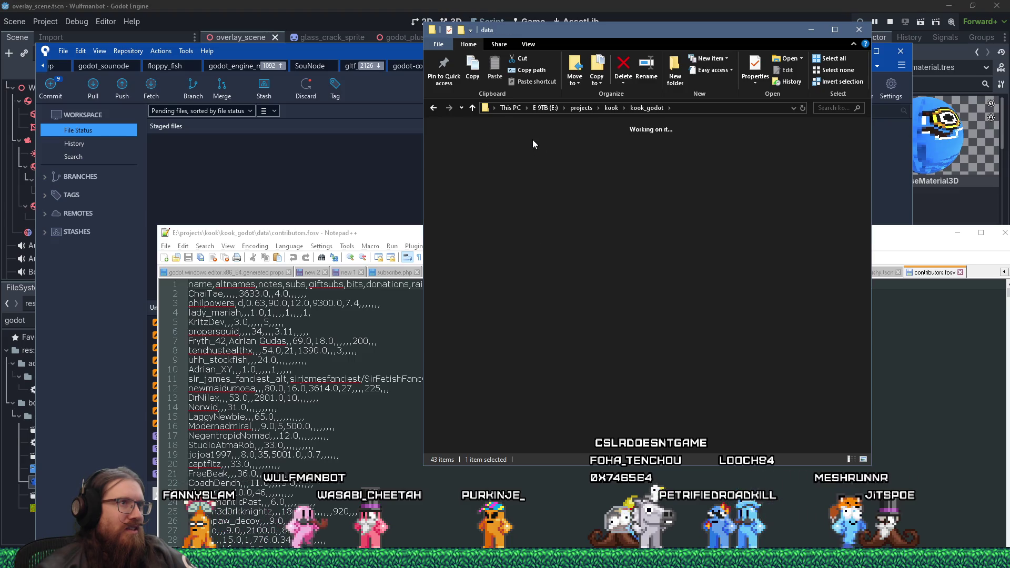
pyautogui.rightClick(481, 129)
pyautogui.click(526, 384)
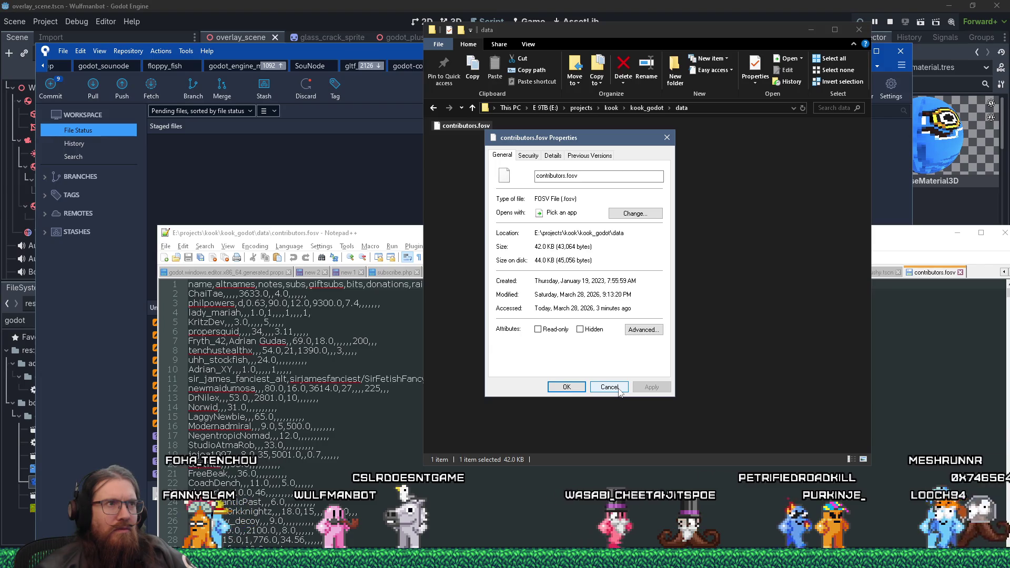
pyautogui.click(611, 388)
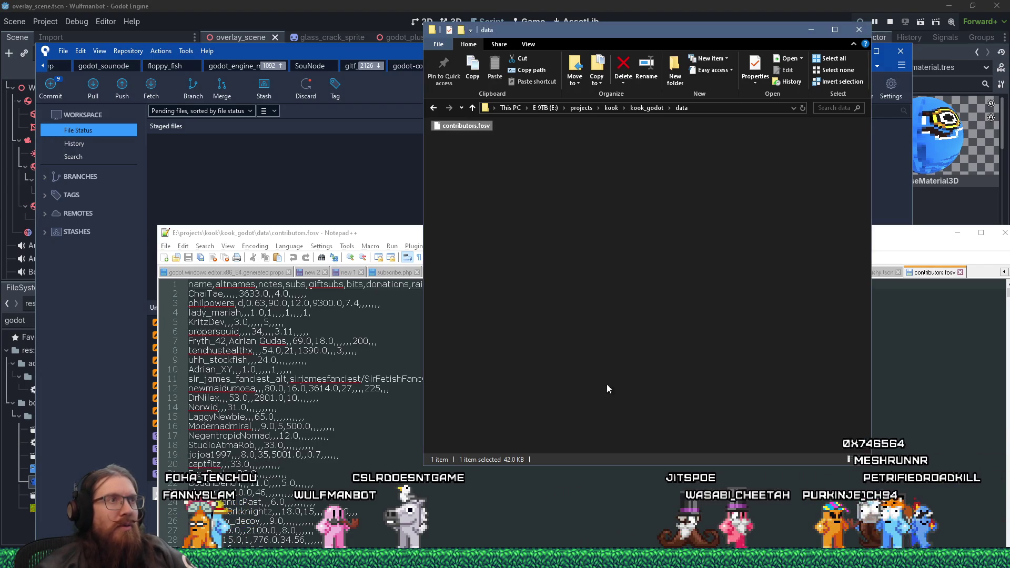
# Step: Recheck contributors.fosv's properties, then view its changed contributor values in Sourcetree's KOOK diff
pyautogui.rightClick(461, 131)
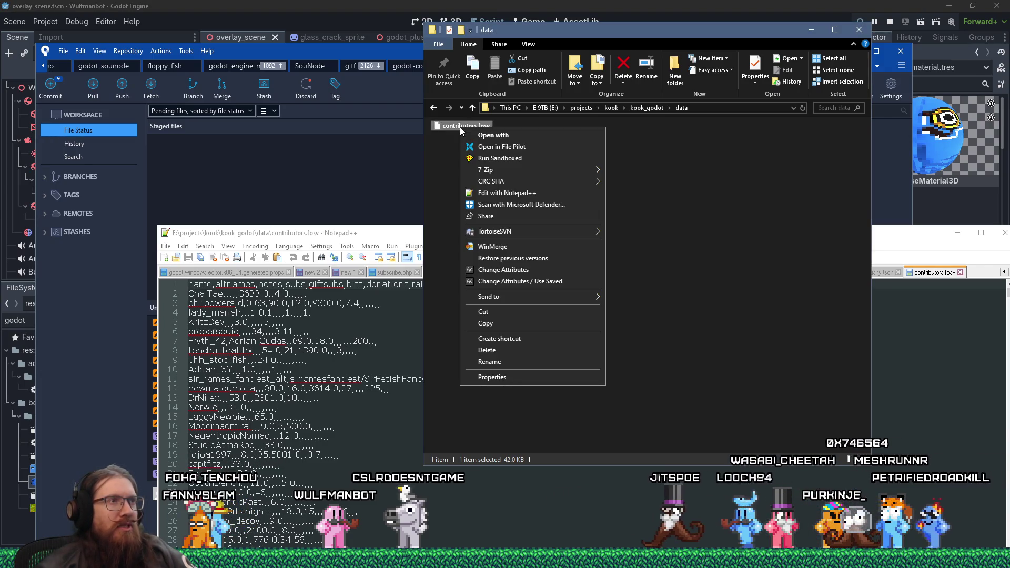
pyautogui.click(503, 377)
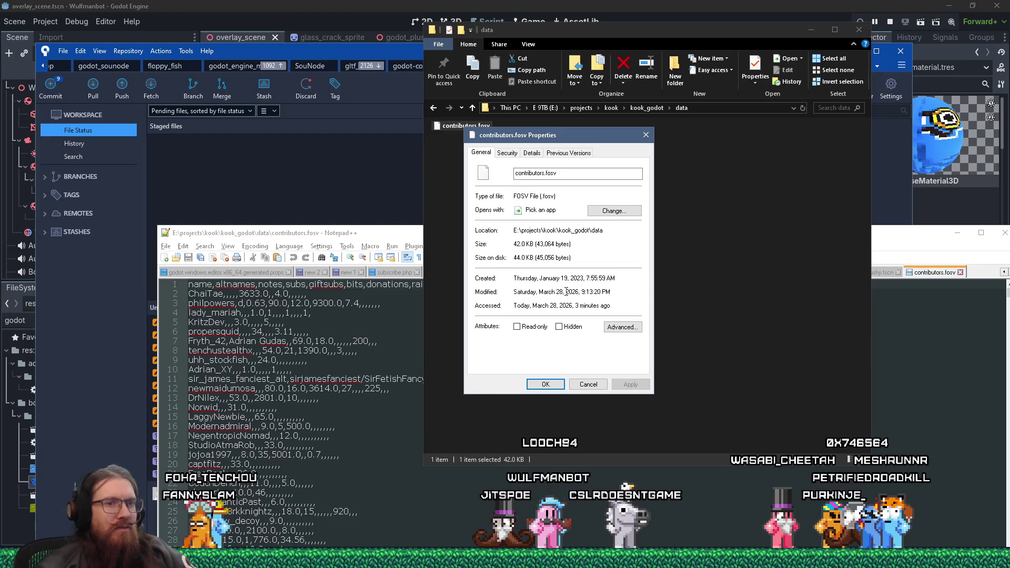
pyautogui.click(349, 52)
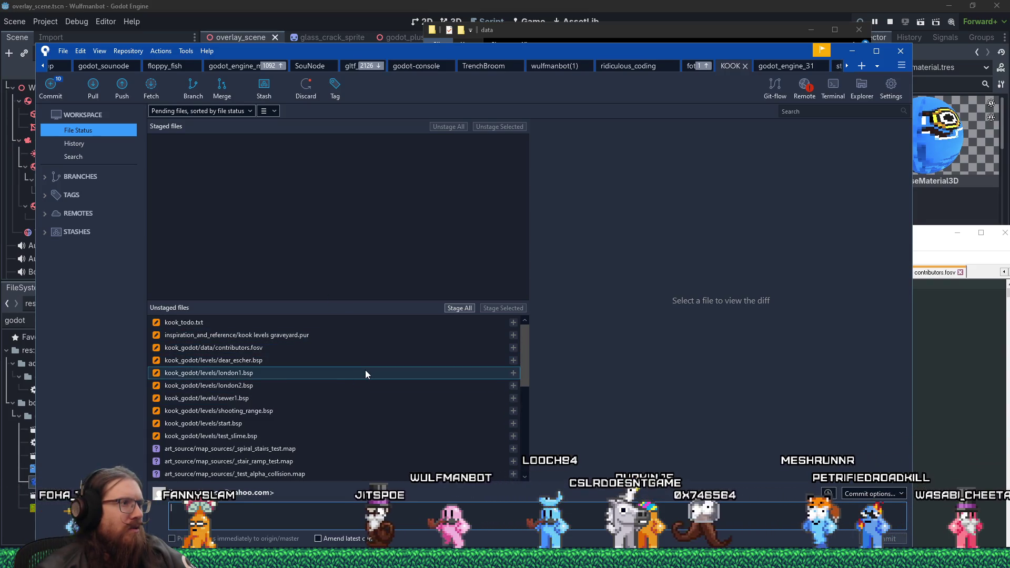
pyautogui.click(332, 350)
# Step: Stage contributors.fosv and commit it as 'Updating contribs list before I make wulfmanbot changes.'
pyautogui.scroll(2, 769, 418)
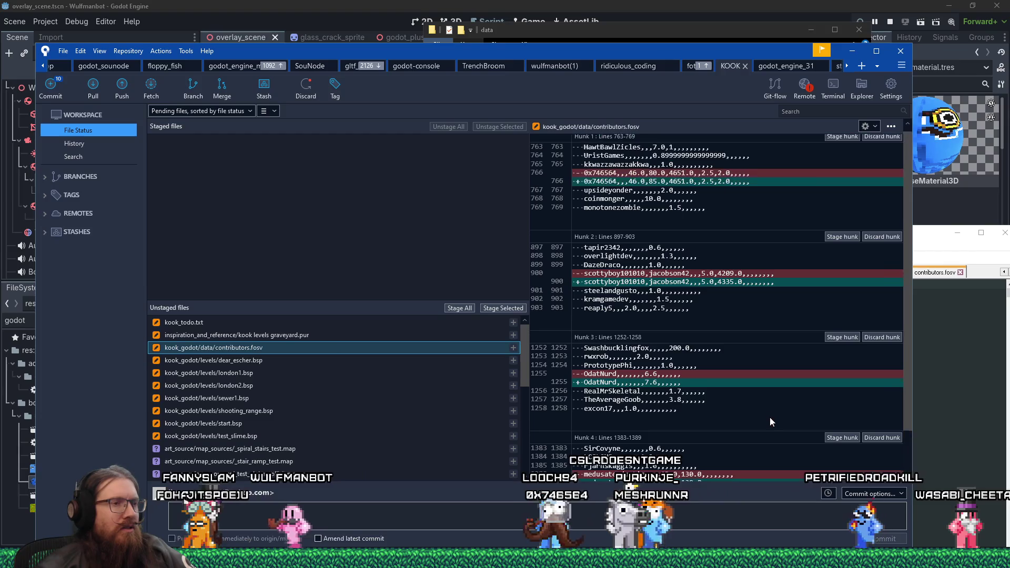
pyautogui.scroll(-2, 770, 418)
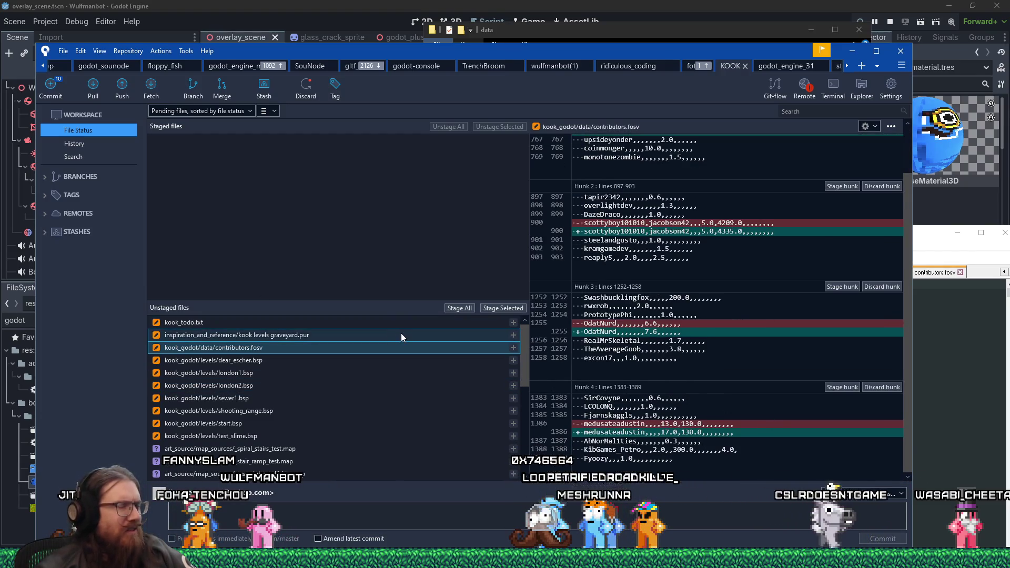
pyautogui.scroll(2, 774, 363)
pyautogui.scroll(-2, 773, 363)
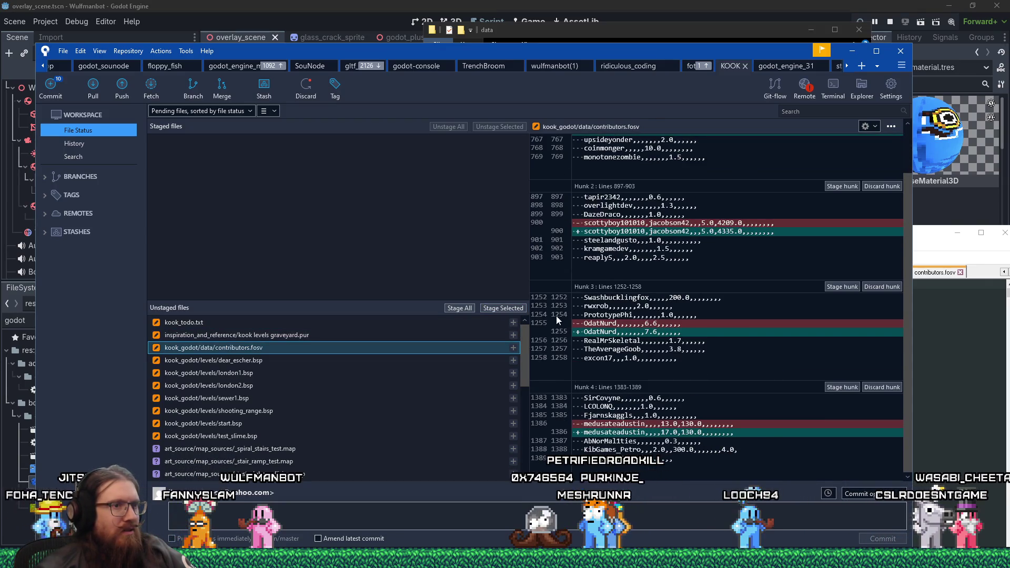
pyautogui.click(504, 310)
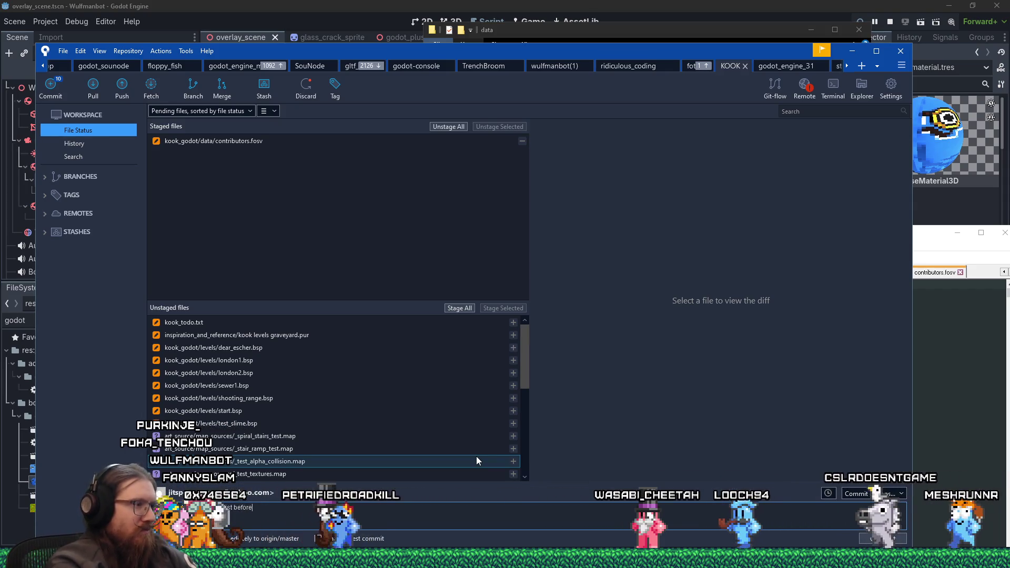
pyautogui.write('I make wulf')
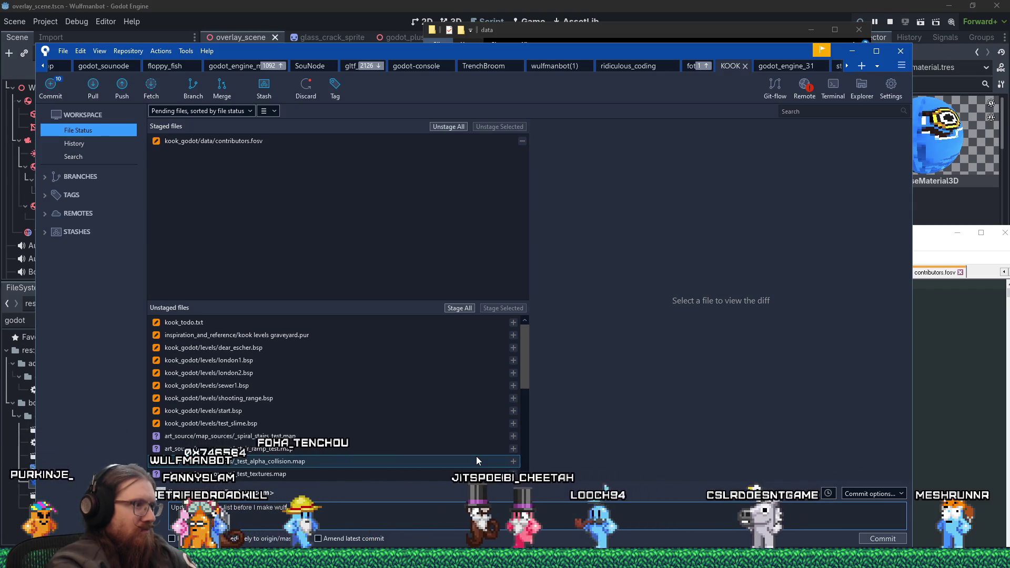
pyautogui.write('manbot changes.')
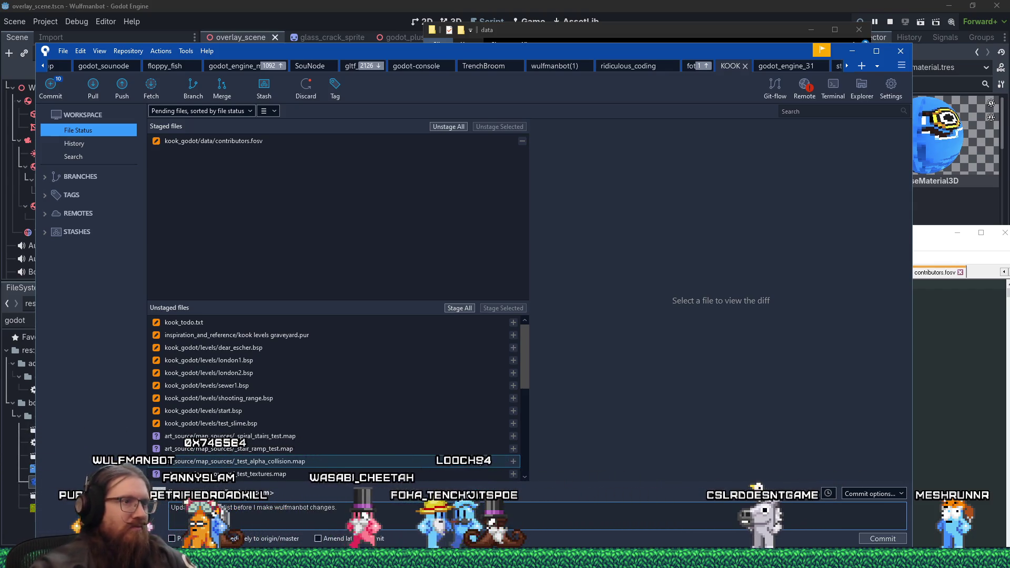
pyautogui.click(888, 539)
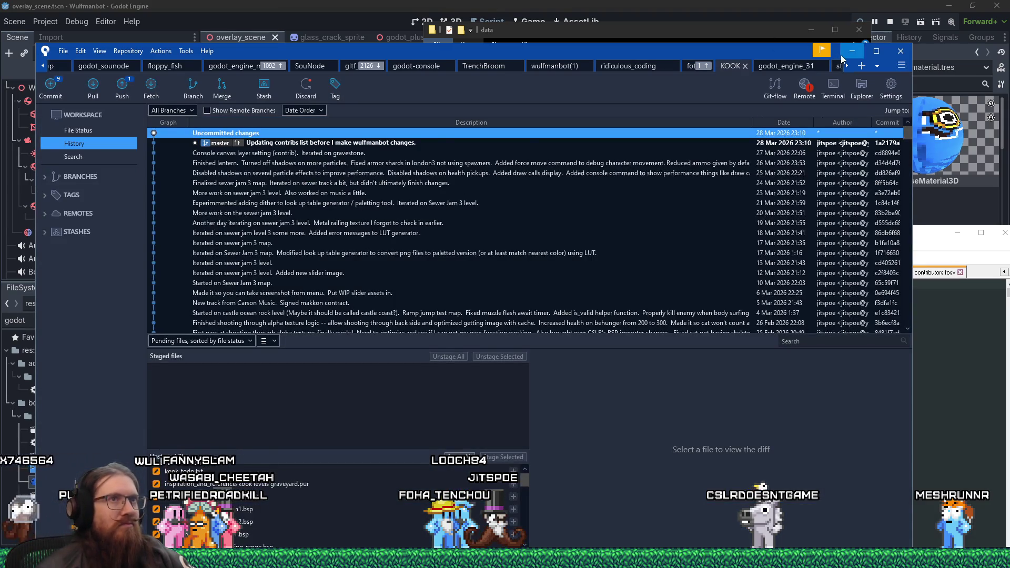
pyautogui.click(842, 53)
pyautogui.click(646, 135)
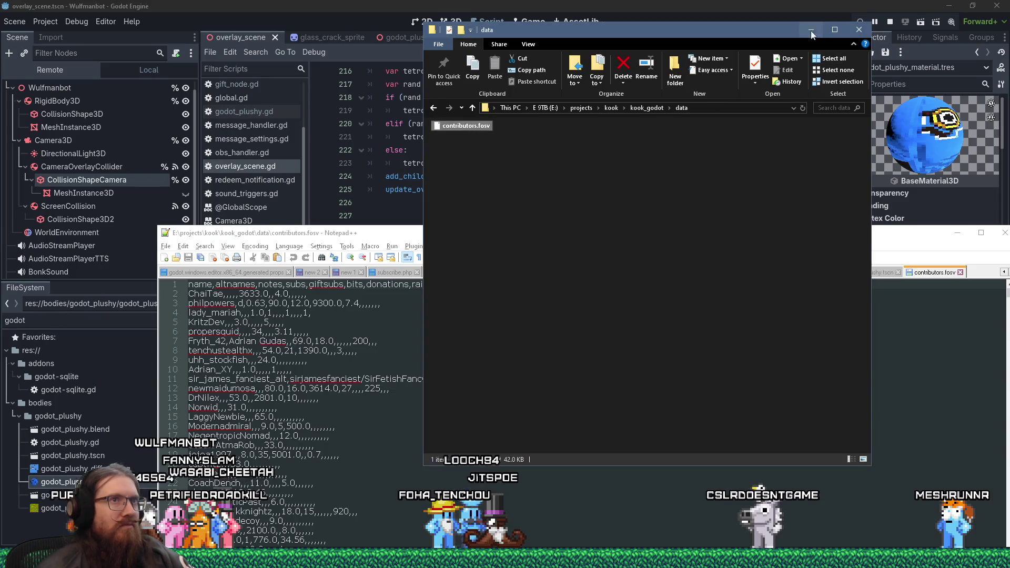
# Step: Minimize the Explorer and Notepad++ windows and open custom_jitspoe.gd in Godot's script editor
pyautogui.click(811, 30)
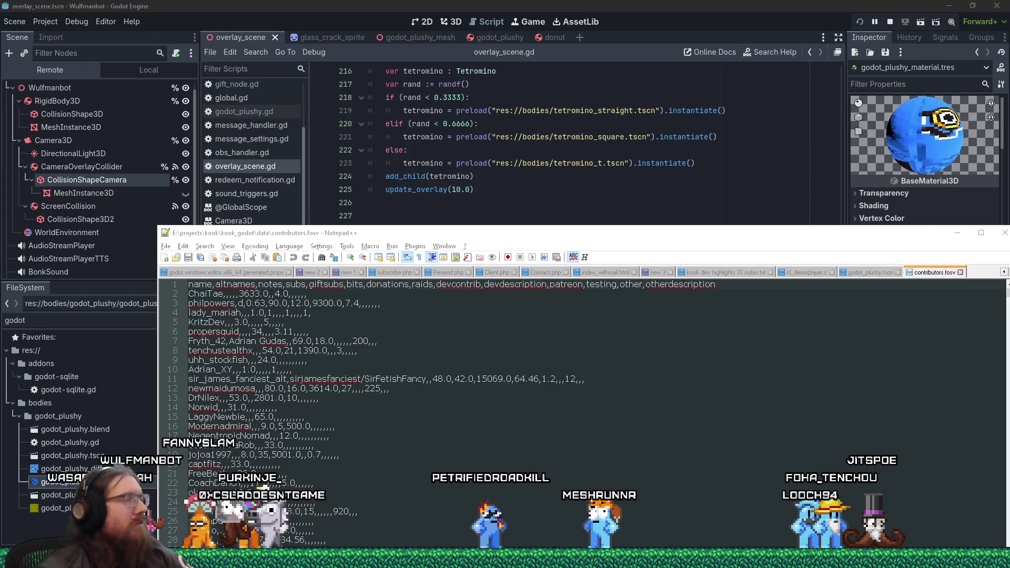
pyautogui.click(957, 233)
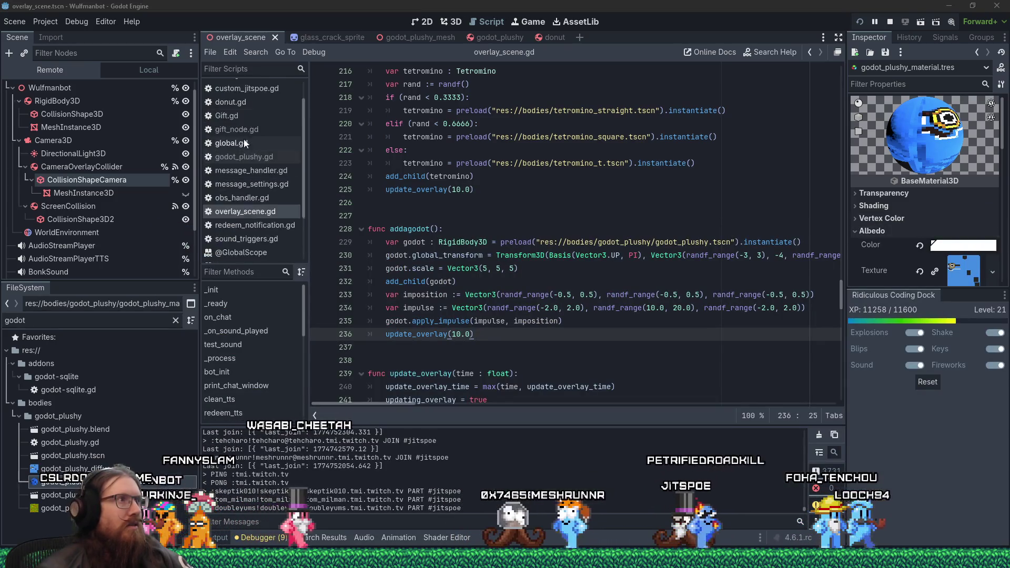
pyautogui.scroll(3, 260, 134)
pyautogui.click(272, 116)
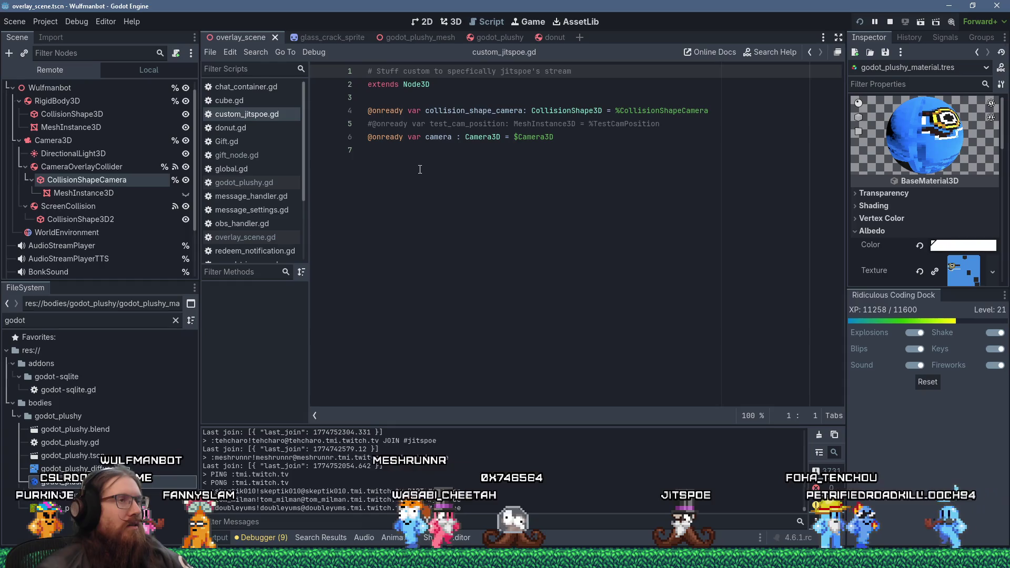
pyautogui.click(532, 190)
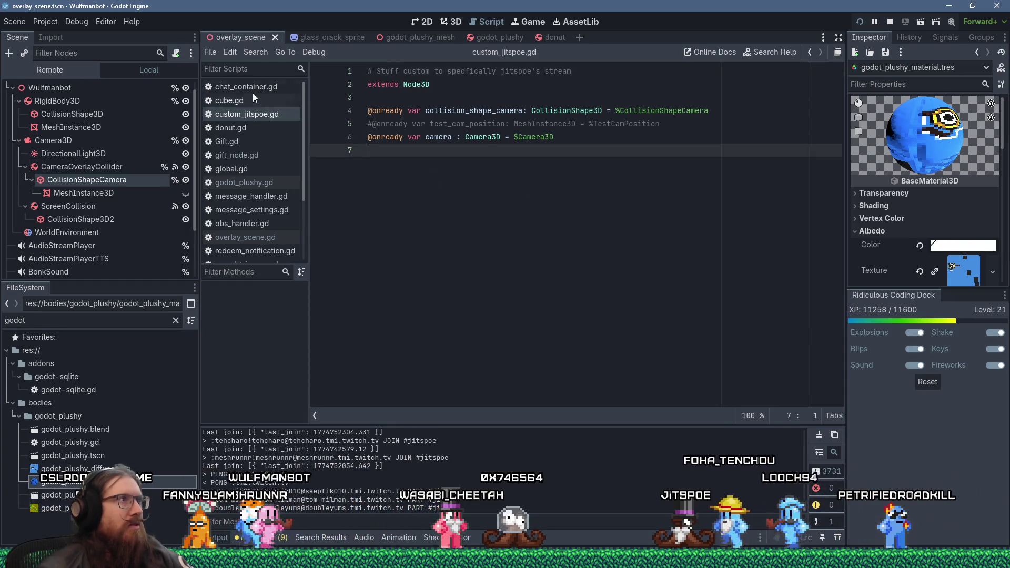
# Step: Filter the FileSystem for custom_jitspoe and open the custom_jitspoe.tscn scene
pyautogui.click(256, 51)
pyautogui.click(284, 126)
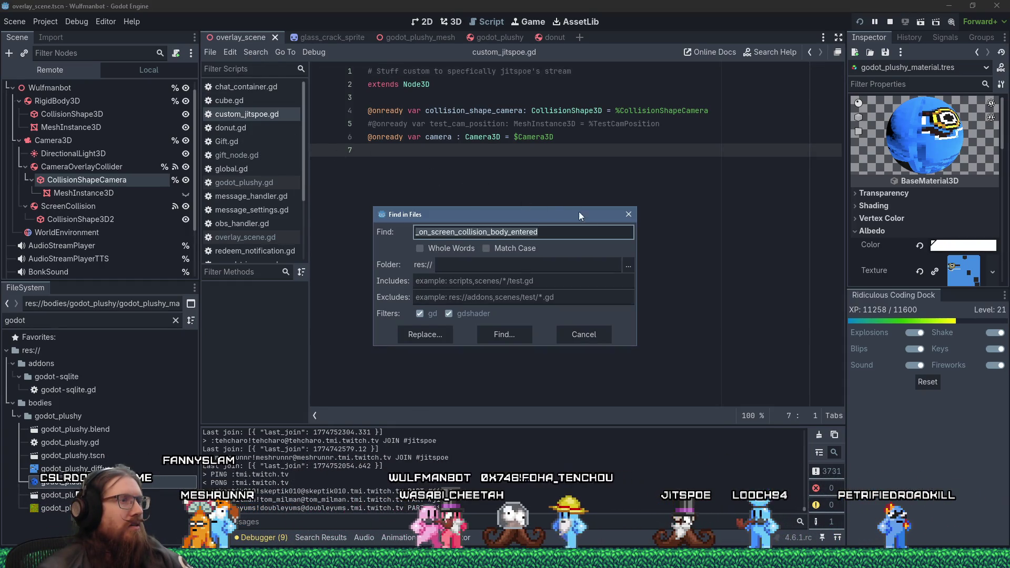
pyautogui.click(629, 214)
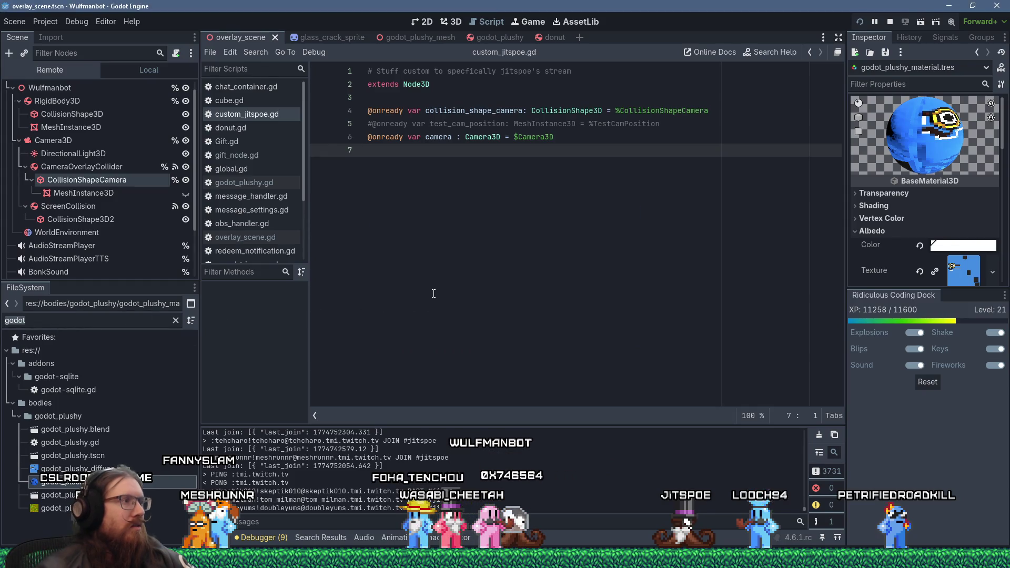
pyautogui.write('custom')
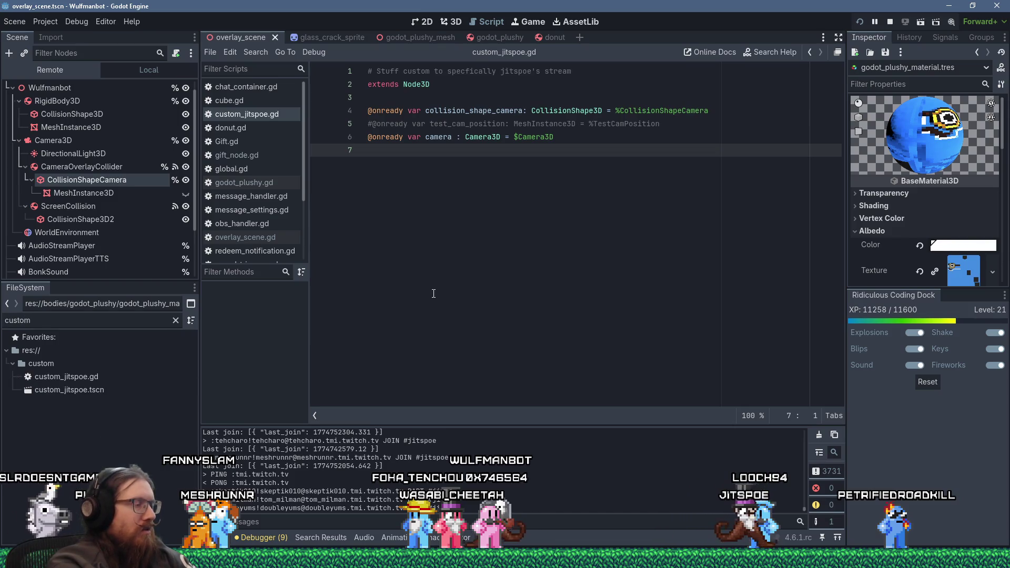
pyautogui.write('_j')
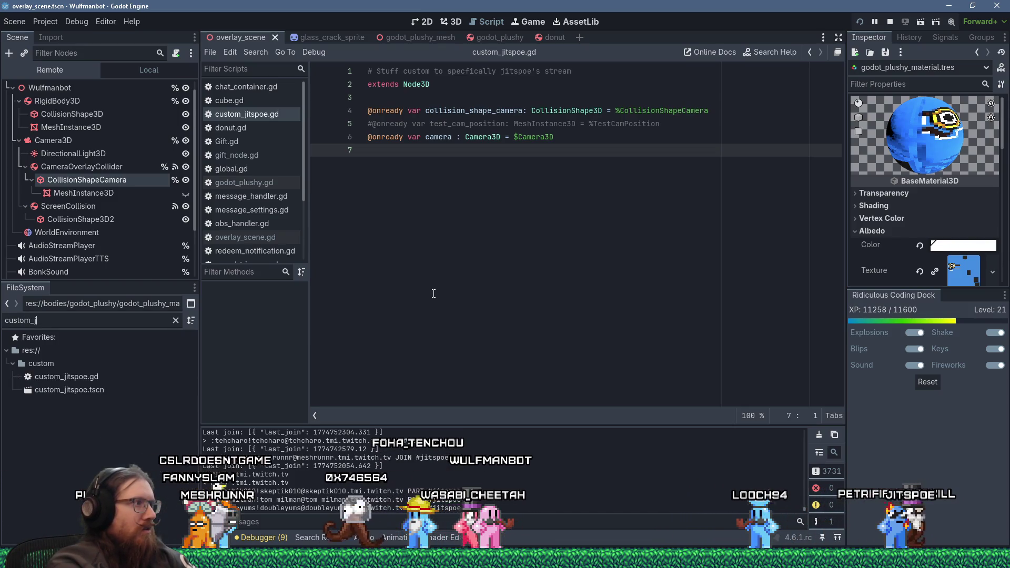
pyautogui.write('itspoe')
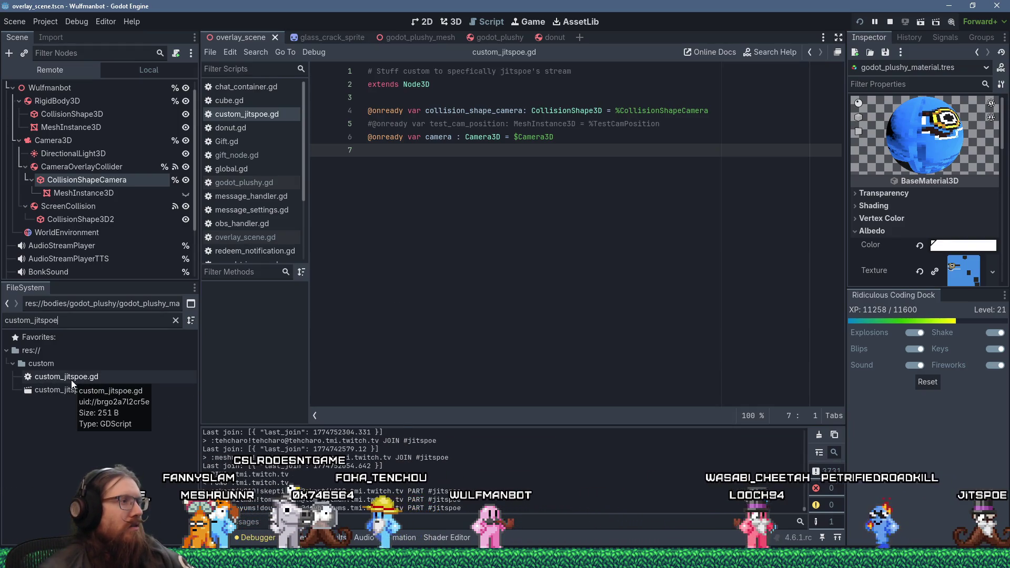
pyautogui.click(253, 51)
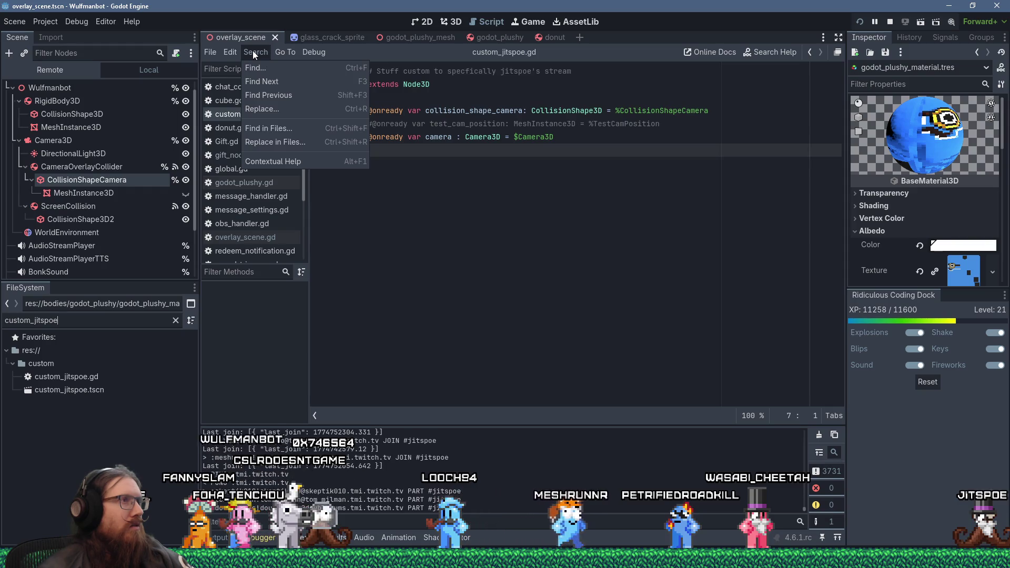
pyautogui.click(524, 223)
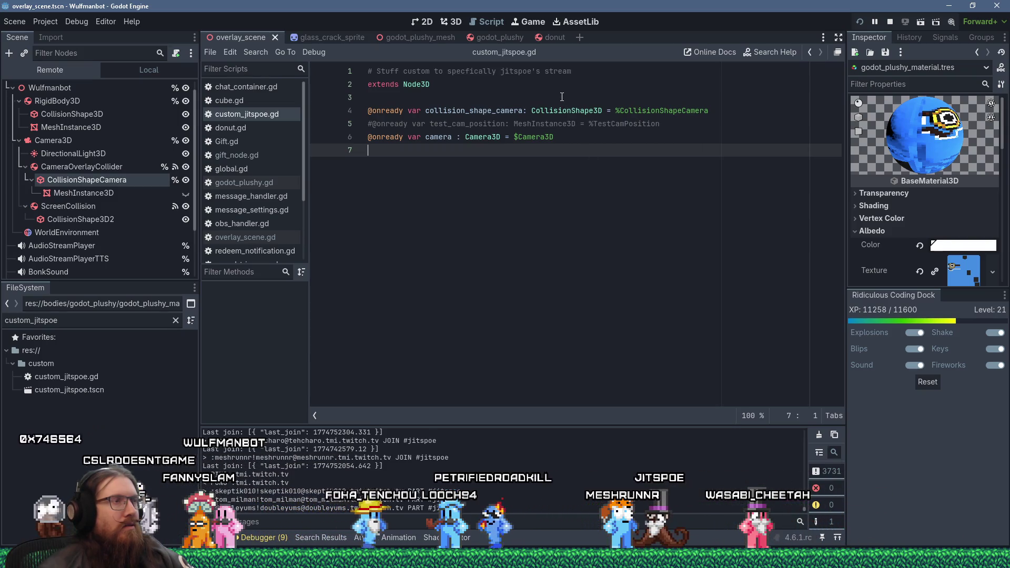
pyautogui.click(103, 391)
pyautogui.doubleClick(101, 389)
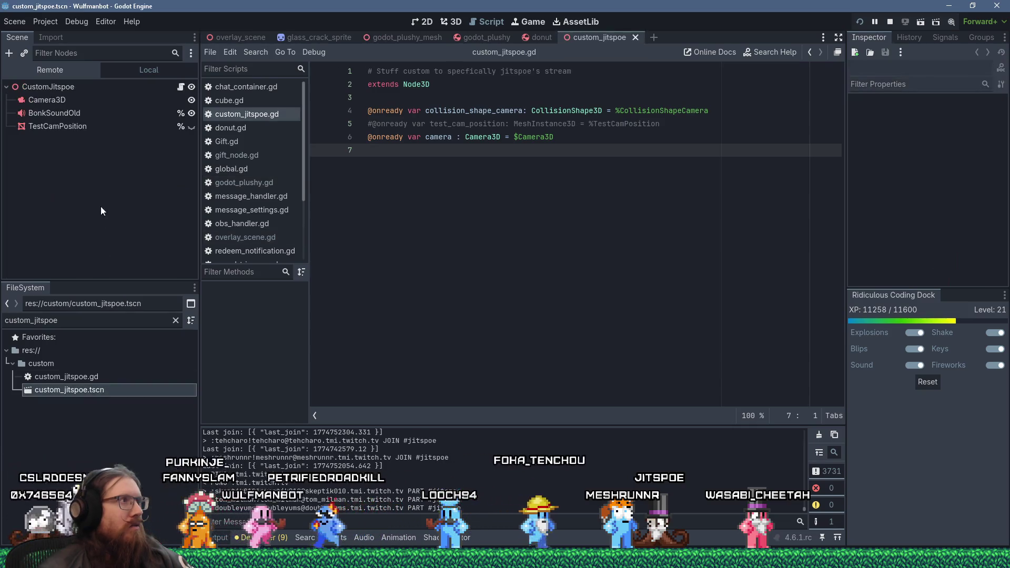
# Step: Inspect the CustomJitspoe root and the TestCamPosition MeshInstance3D node's properties in the Inspector
pyautogui.click(77, 85)
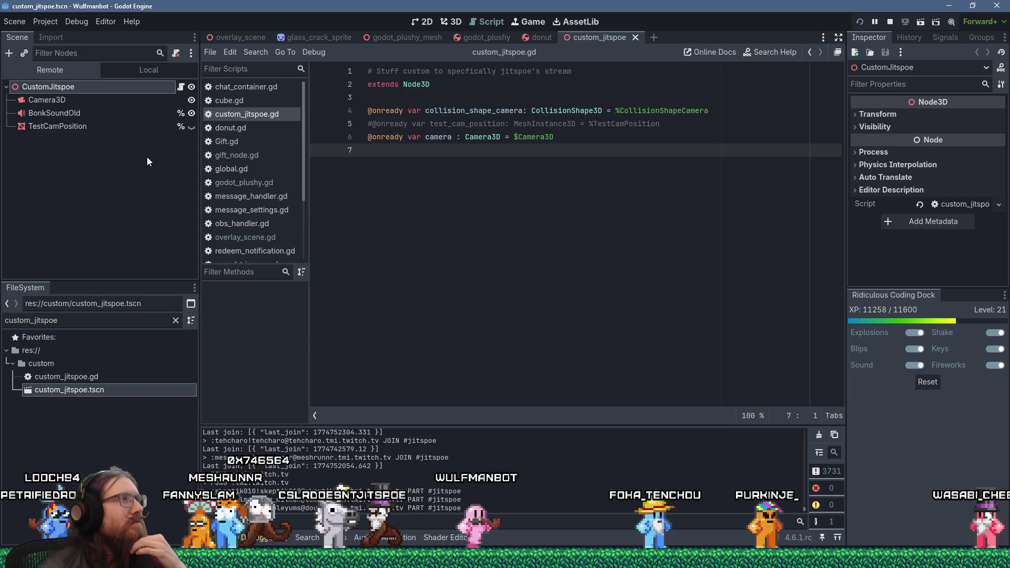
pyautogui.click(105, 140)
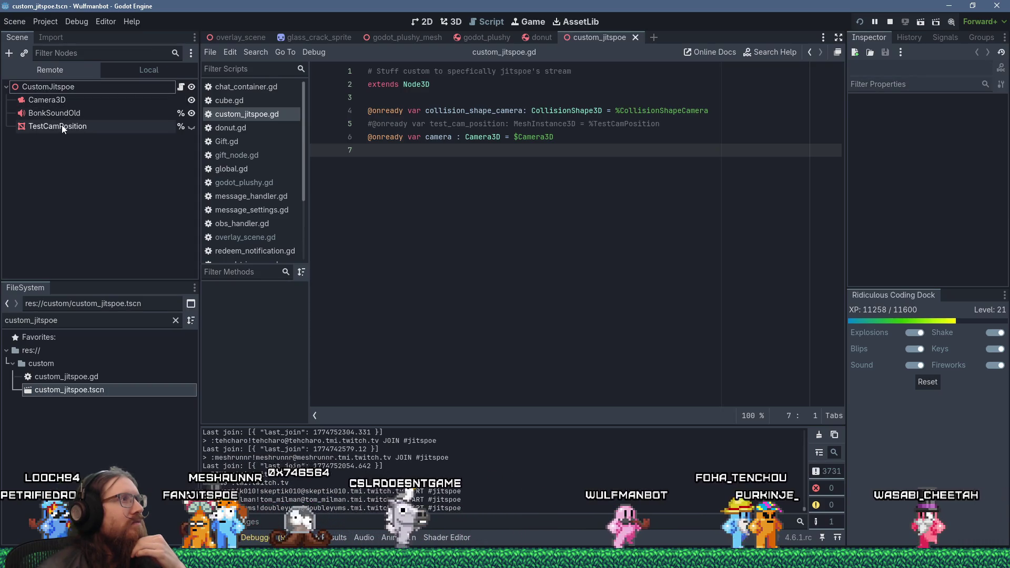
pyautogui.click(62, 126)
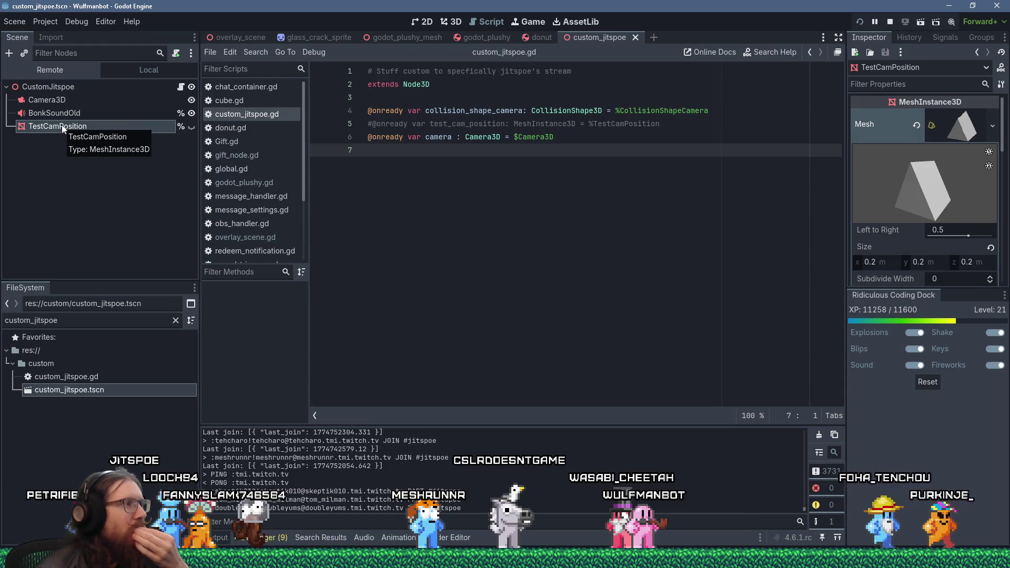
pyautogui.click(97, 380)
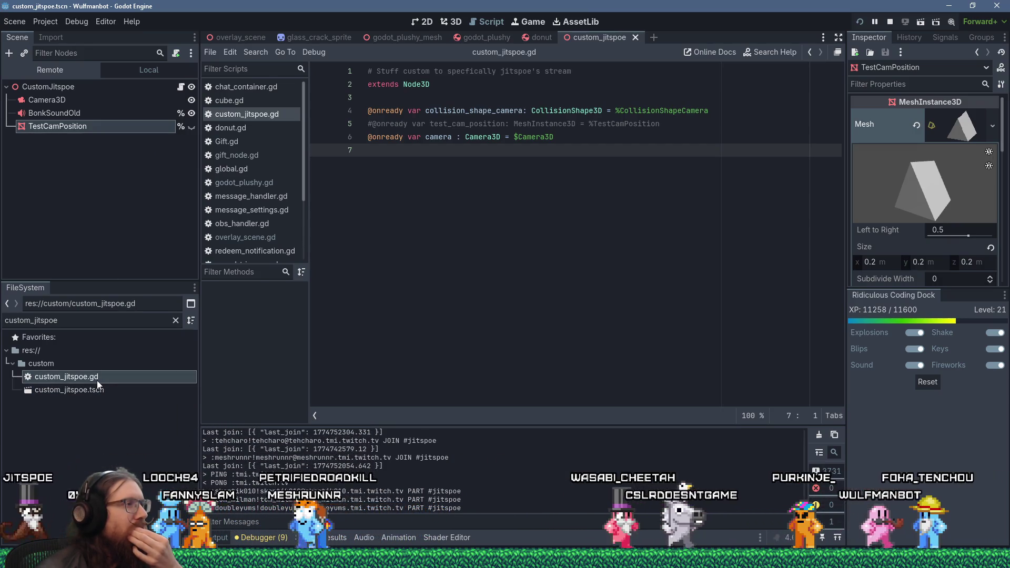
pyautogui.click(96, 391)
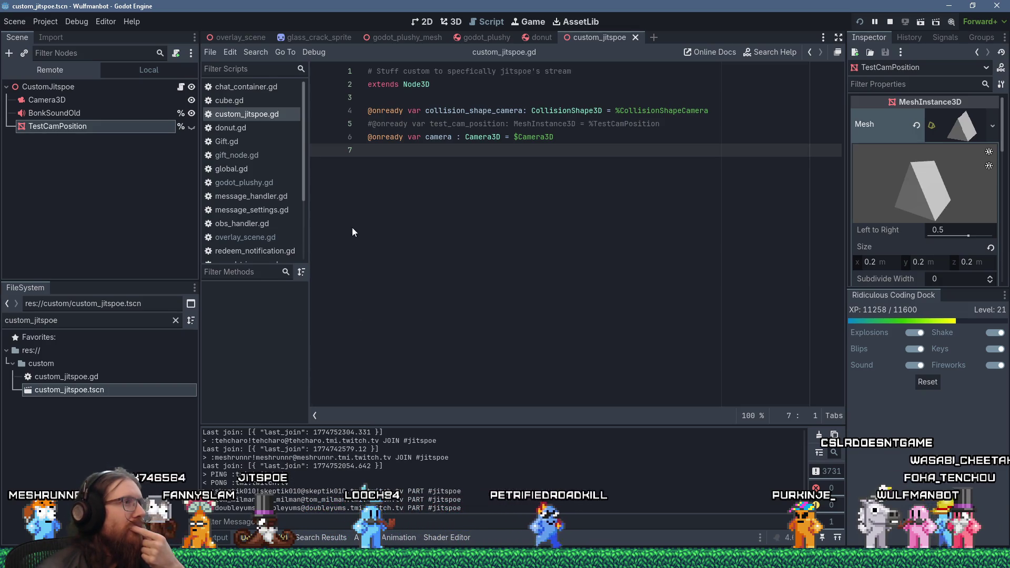
pyautogui.moveTo(306, 193)
pyautogui.mouseDown()
pyautogui.moveTo(316, 267)
pyautogui.moveTo(298, 121)
pyautogui.moveTo(311, 257)
pyautogui.moveTo(305, 134)
pyautogui.mouseUp()
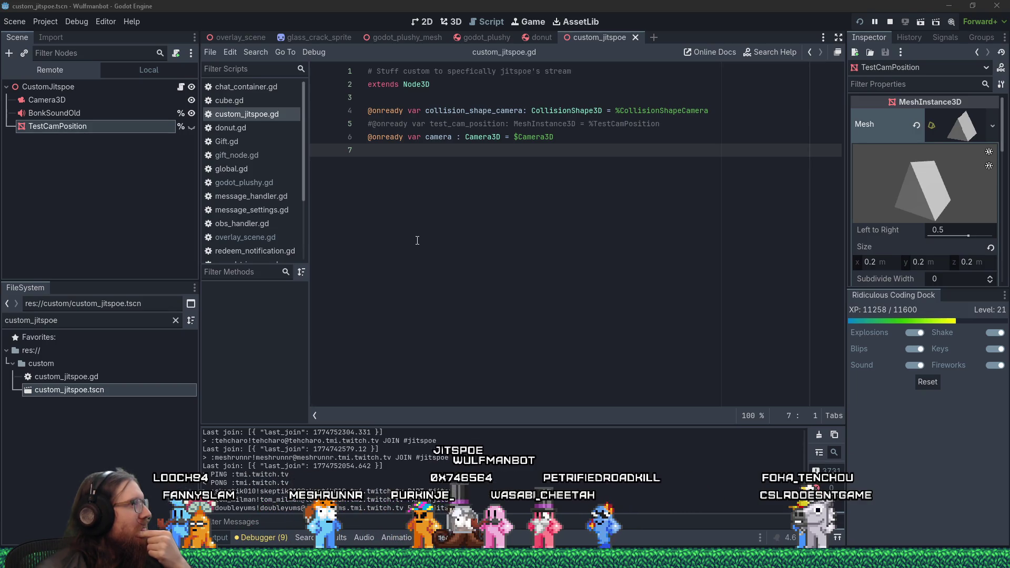
pyautogui.click(255, 51)
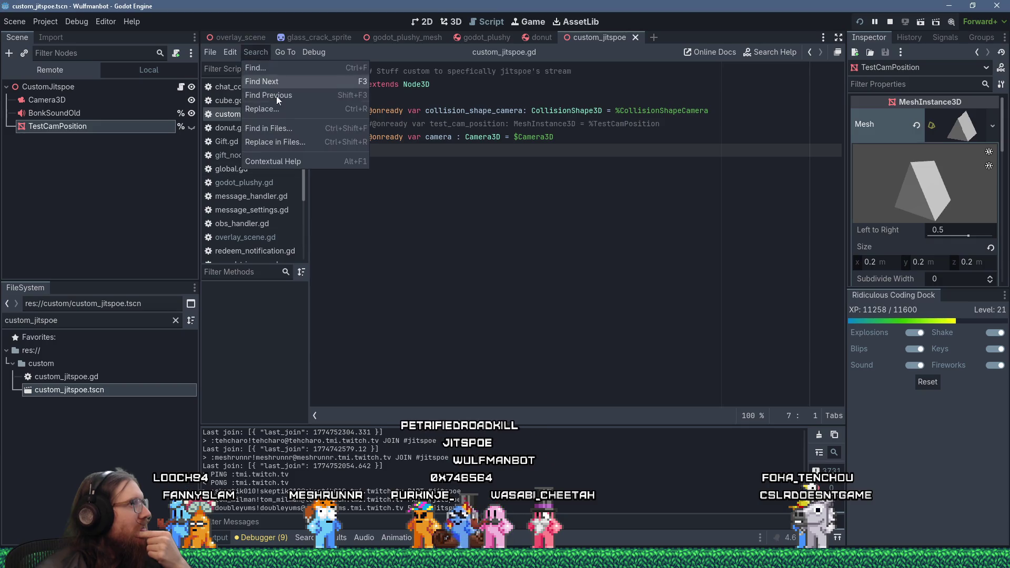
pyautogui.click(330, 137)
pyautogui.press('BackSpace')
pyautogui.write('camera')
pyautogui.press('BackSpace')
pyautogui.press('BackSpace')
pyautogui.press('BackSpace')
pyautogui.write('jitspoe')
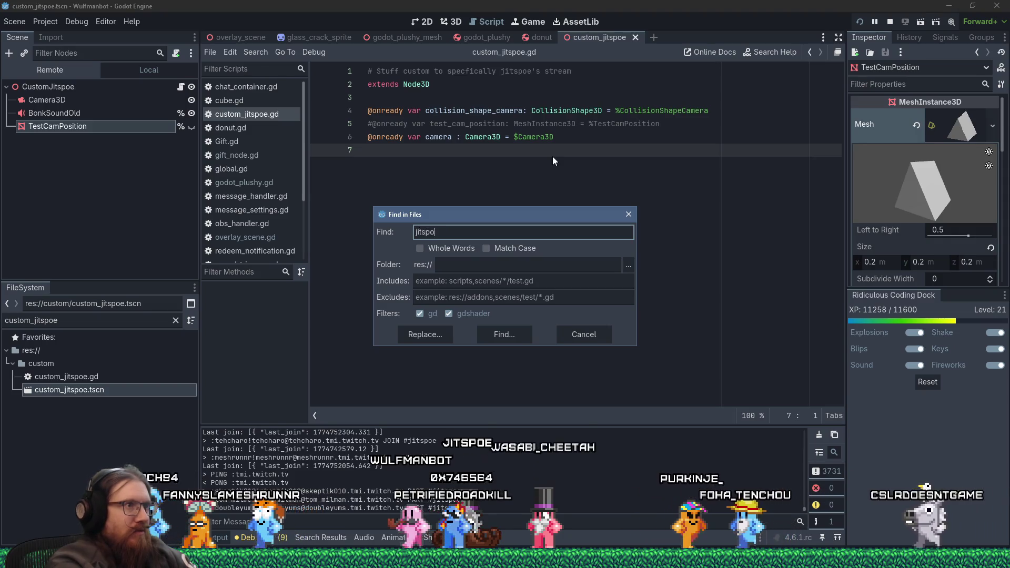
pyautogui.press('Return')
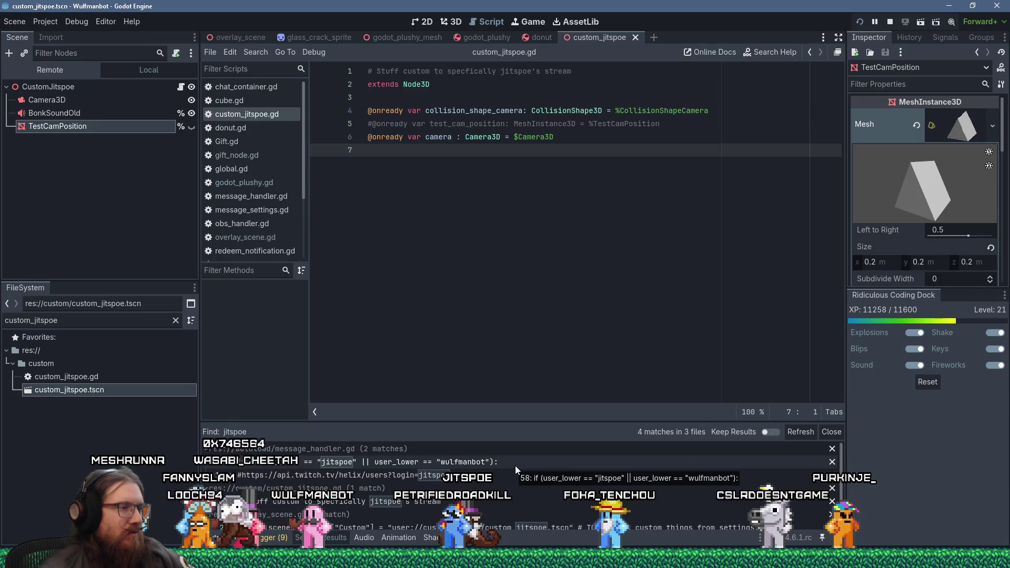
pyautogui.scroll(-1, 515, 466)
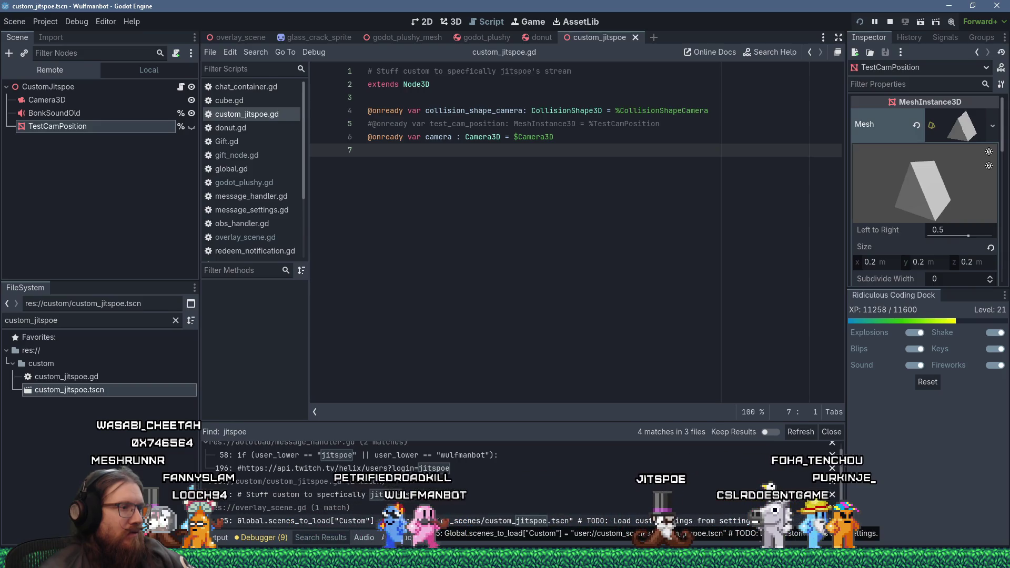
pyautogui.click(426, 521)
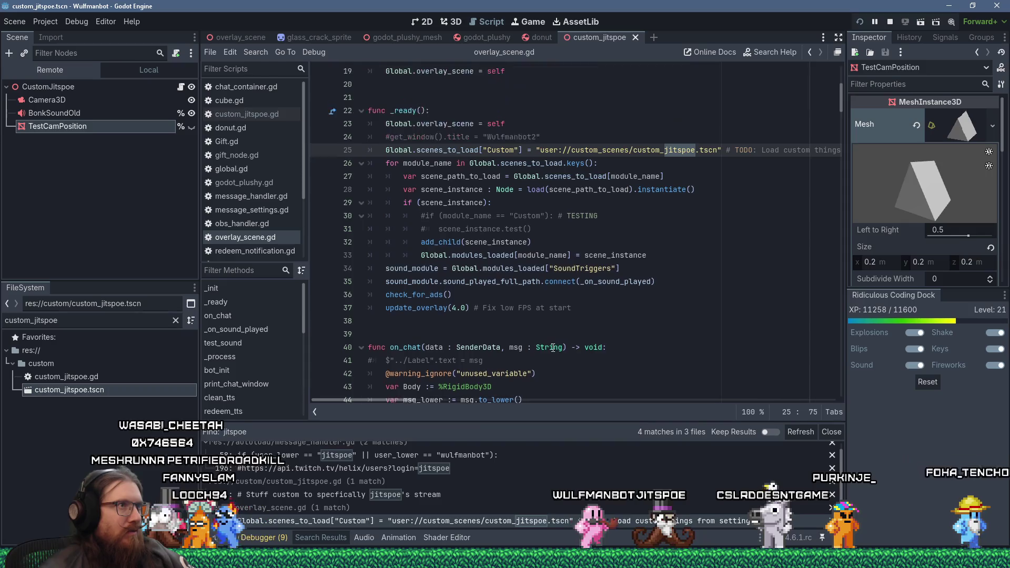
pyautogui.scroll(1, 553, 347)
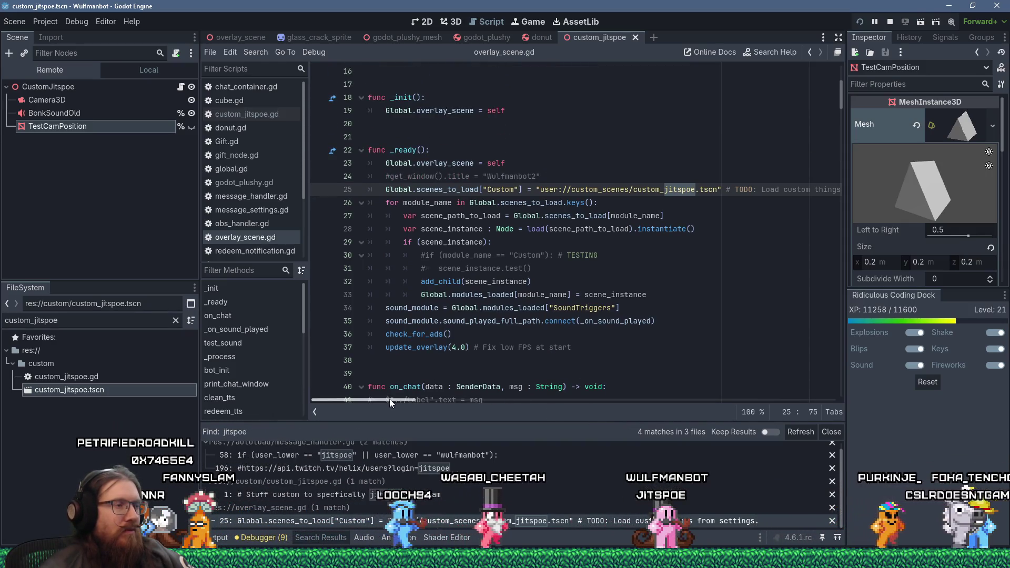
pyautogui.moveTo(392, 399)
pyautogui.mouseDown()
pyautogui.moveTo(406, 398)
pyautogui.moveTo(351, 387)
pyautogui.mouseUp()
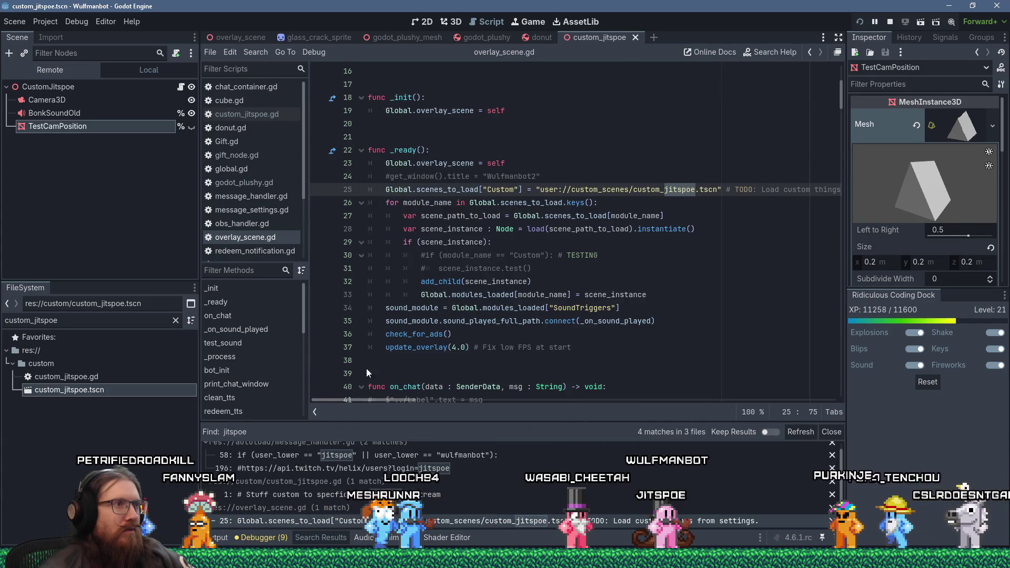
pyautogui.doubleClick(449, 190)
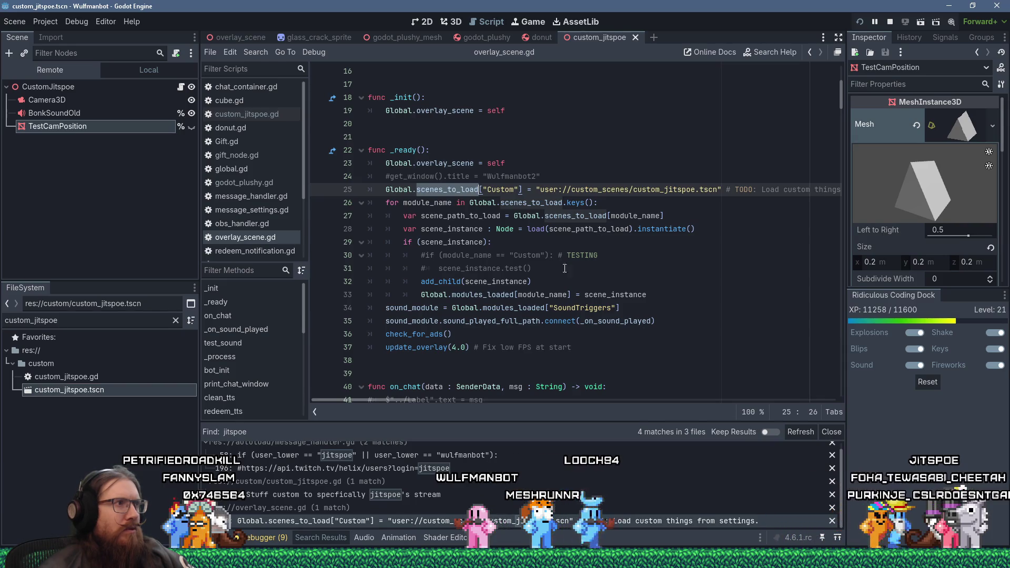
pyautogui.click(256, 118)
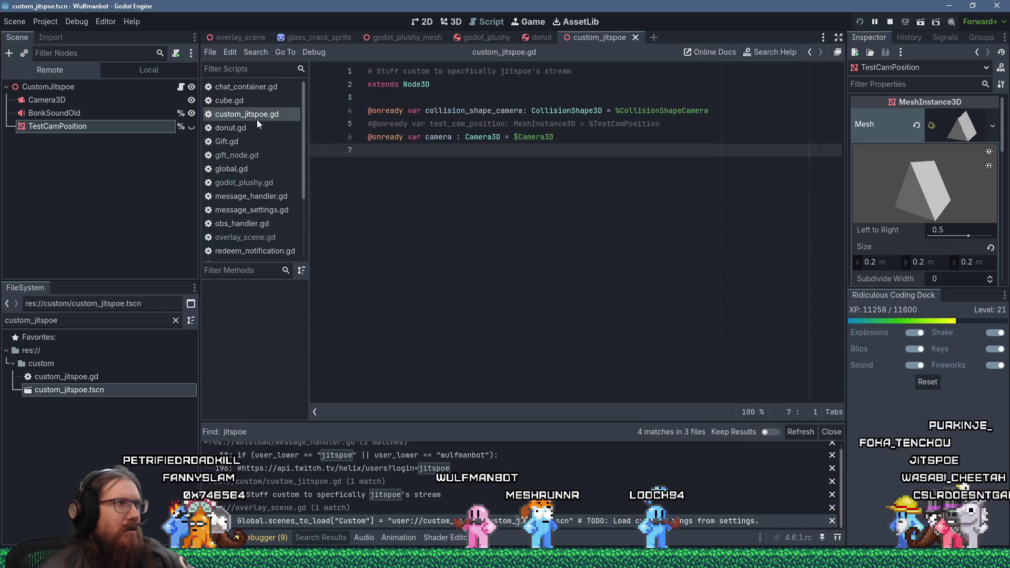
# Step: Add a _ready function printing "Custom jitspoe load." to custom_jitspoe.gd and save it
pyautogui.press('Return')
pyautogui.press('Return')
pyautogui.write('func _ready()')
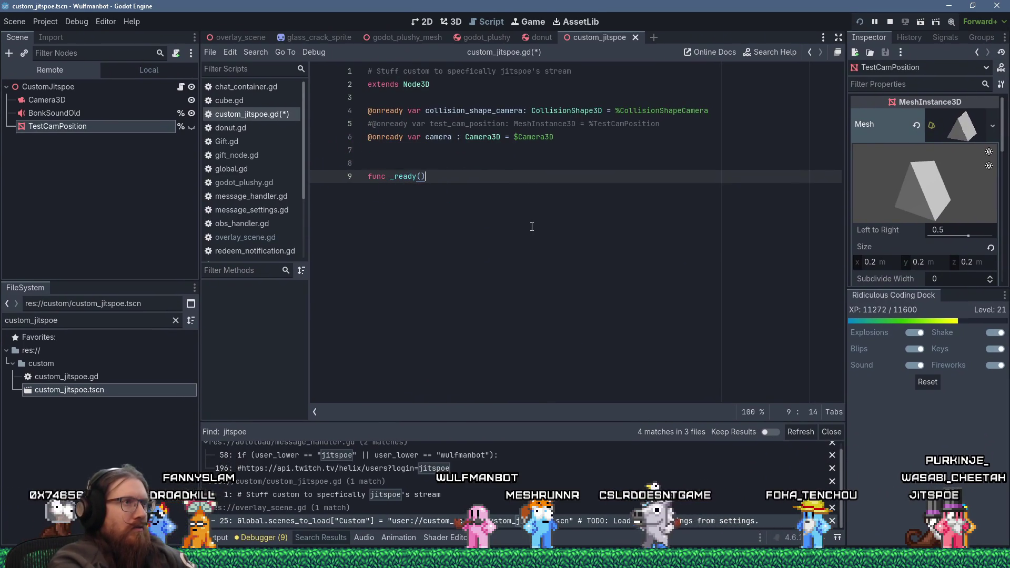
pyautogui.write(':')
pyautogui.press('Return')
pyautogui.write('print("Custom jitspoe load.')
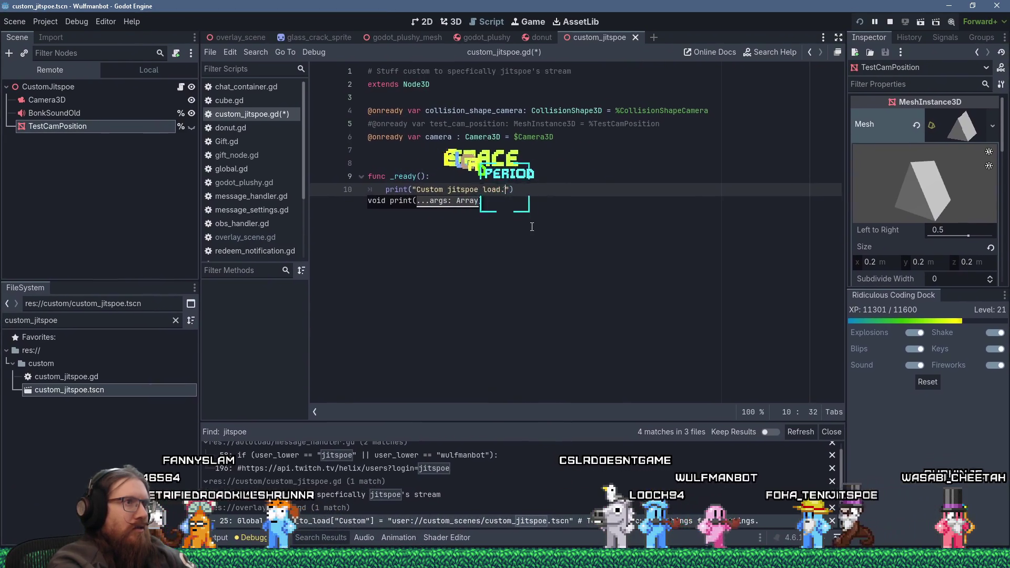
pyautogui.hotkey('ctrl', 's')
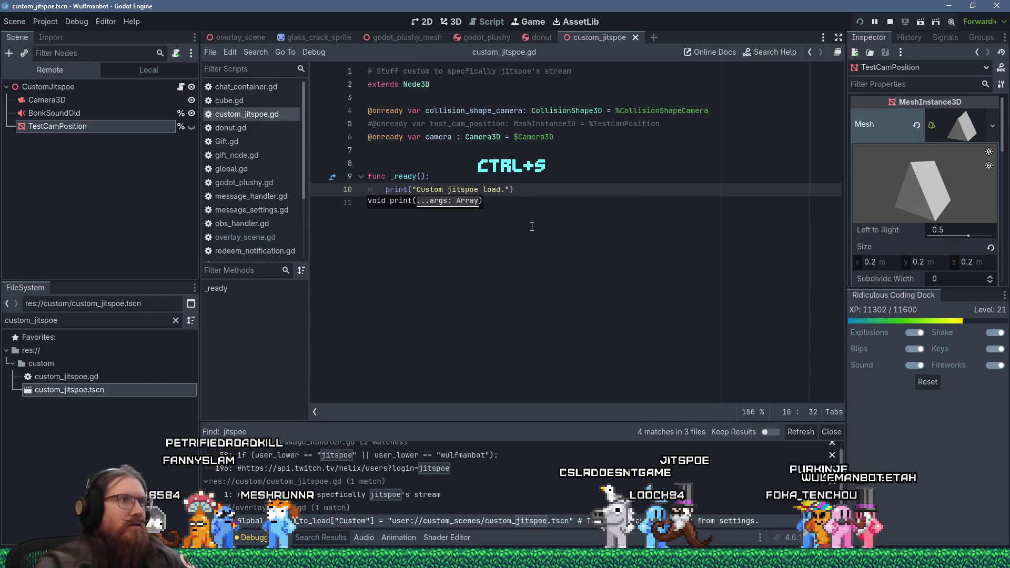
# Step: Run the project, check the Output, then rerun with F5 to stop at overlay_scene.gd's breakpoint
pyautogui.click(861, 22)
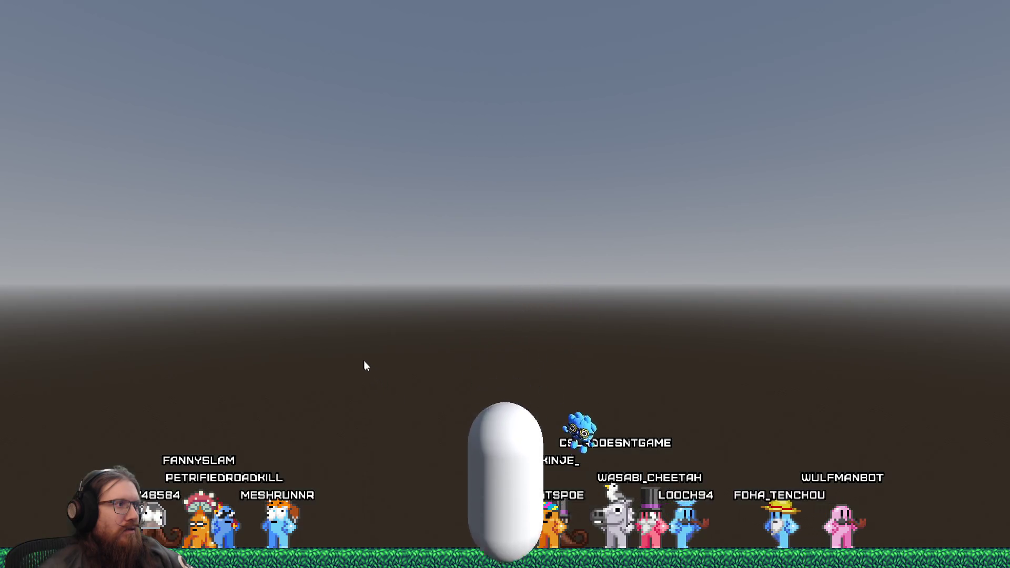
pyautogui.hotkey('alt', 'Tab')
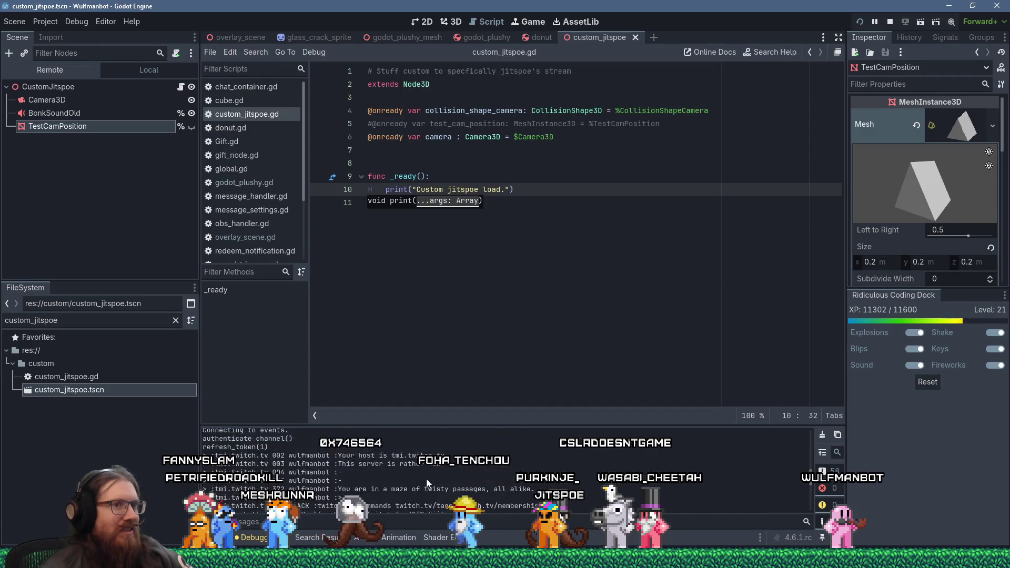
pyautogui.scroll(10, 426, 479)
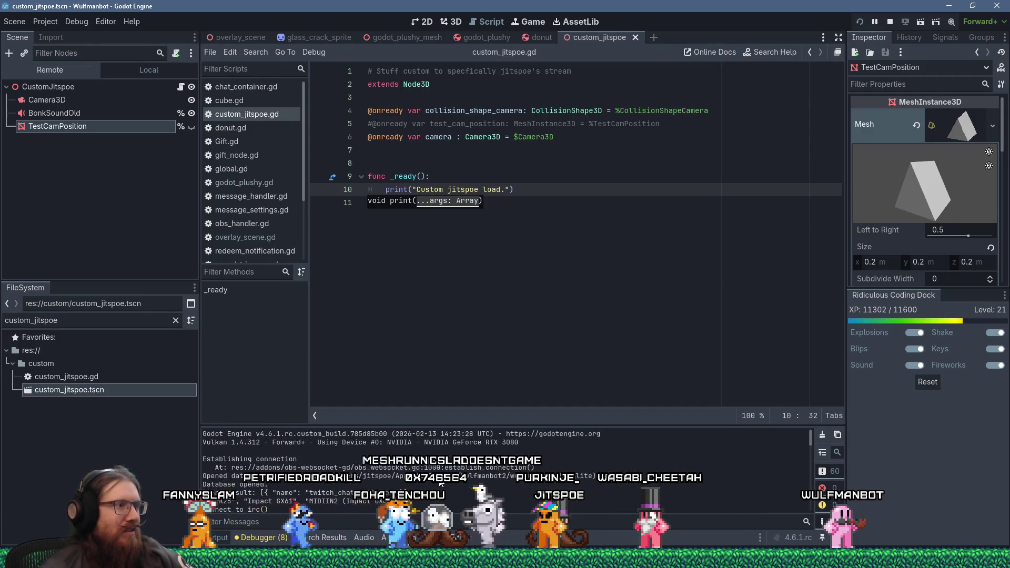
pyautogui.scroll(-5, 439, 484)
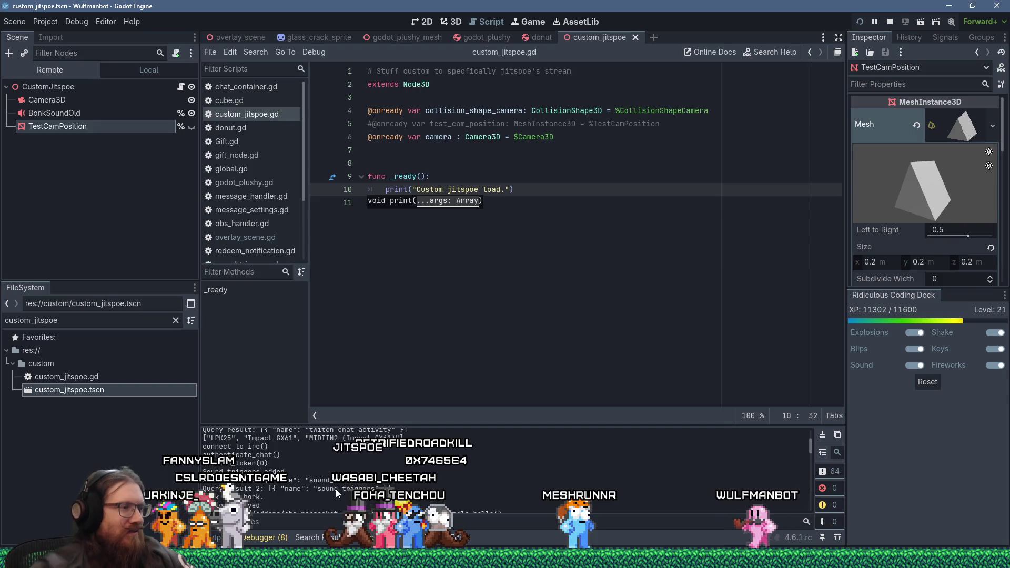
pyautogui.scroll(10, 337, 493)
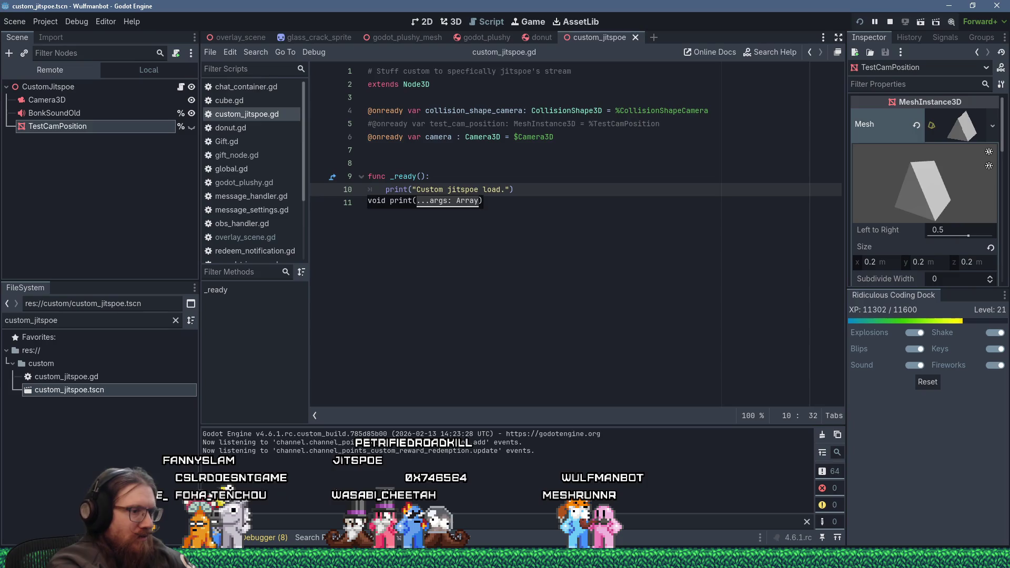
pyautogui.scroll(-5, 505, 463)
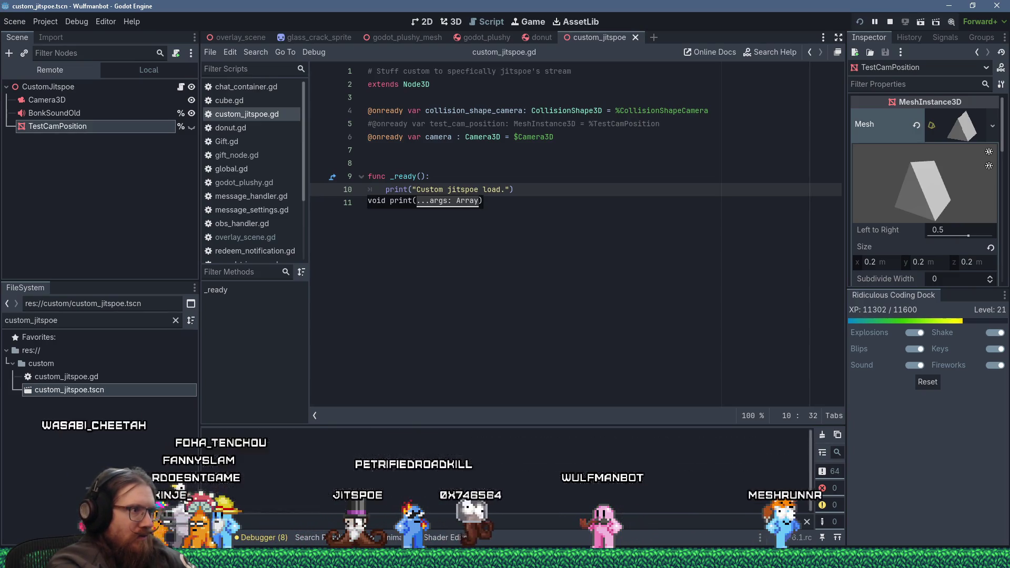
pyautogui.click(508, 290)
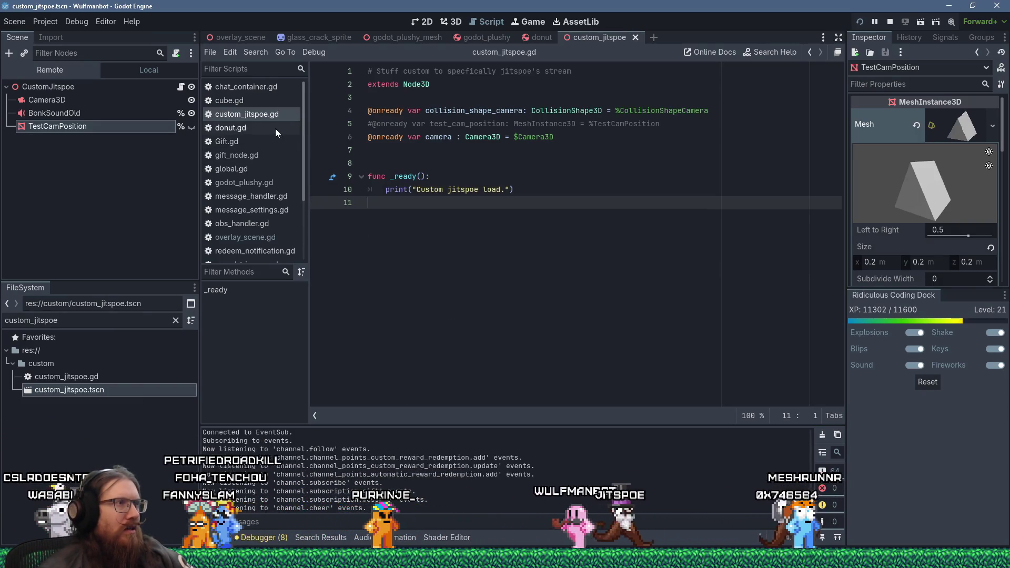
pyautogui.press('F5')
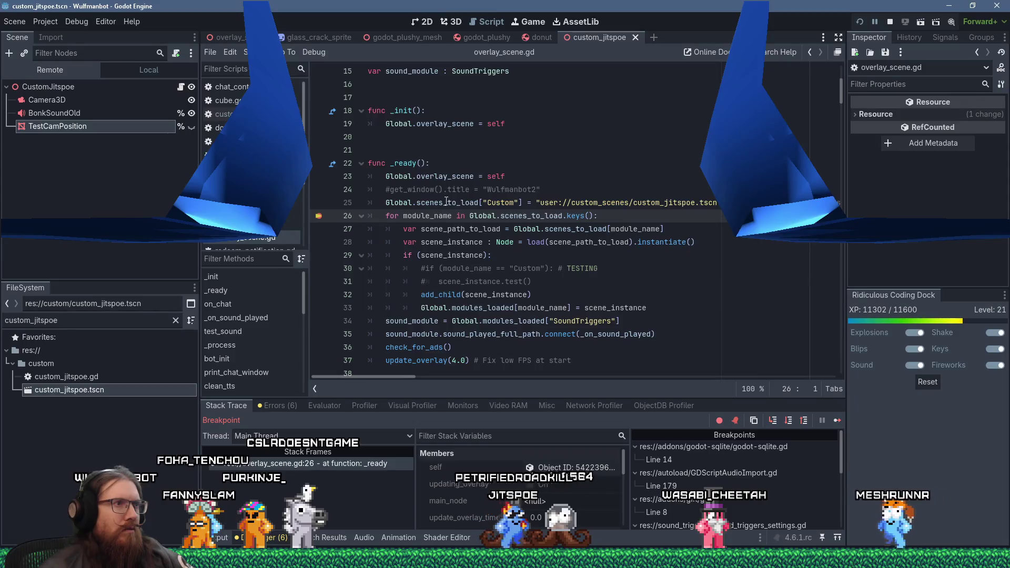
# Step: Step through overlay_scene.gd's scene-loading loop with F10, checking Global and module_name values
pyautogui.click(399, 203)
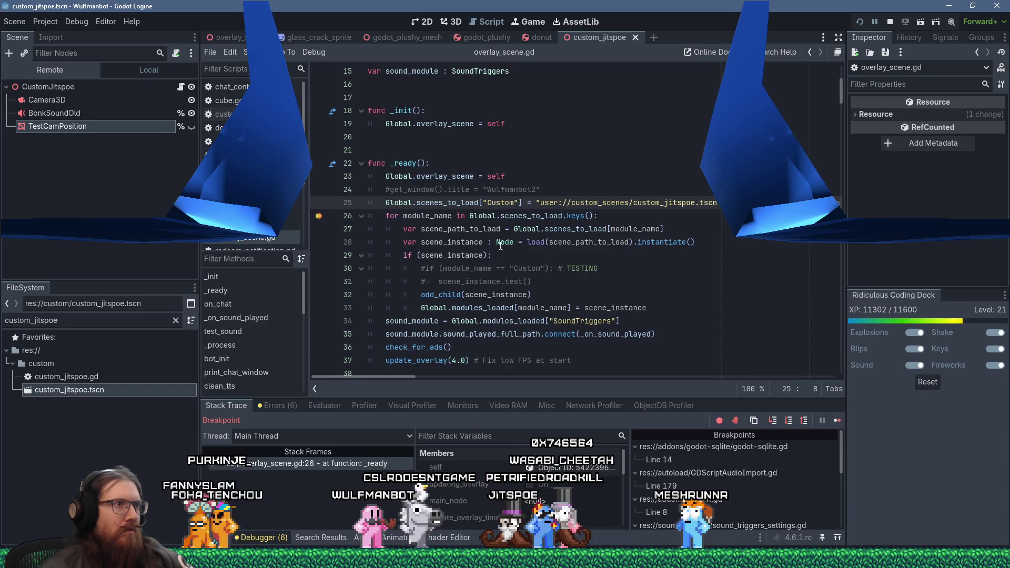
pyautogui.click(522, 229)
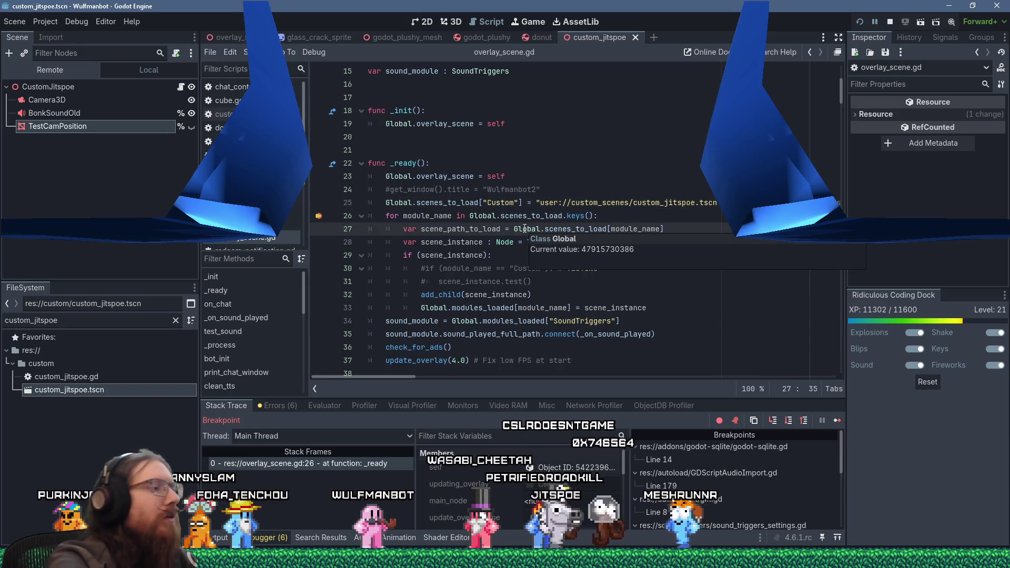
pyautogui.press('F10')
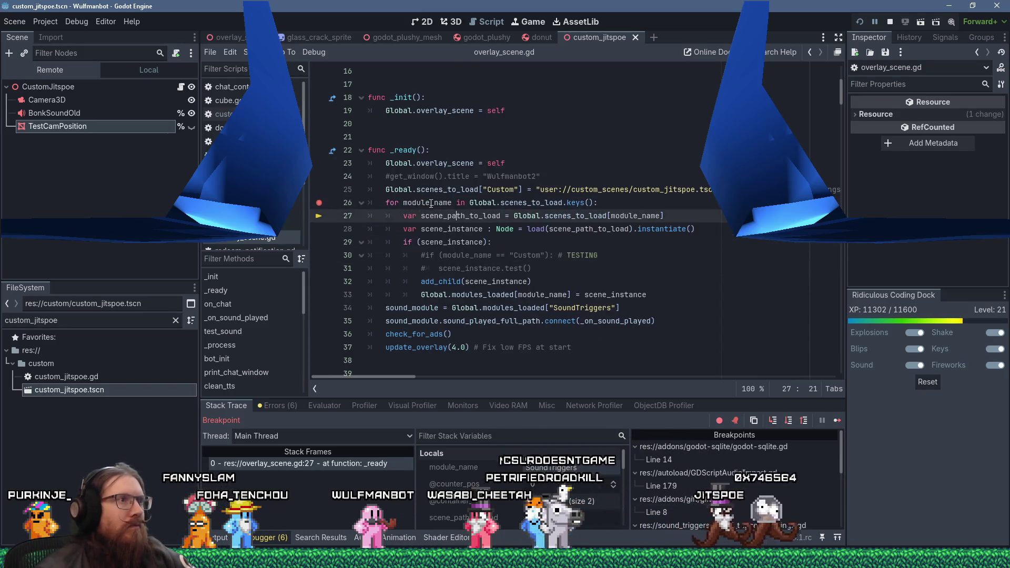
pyautogui.click(483, 216)
pyautogui.moveTo(430, 201)
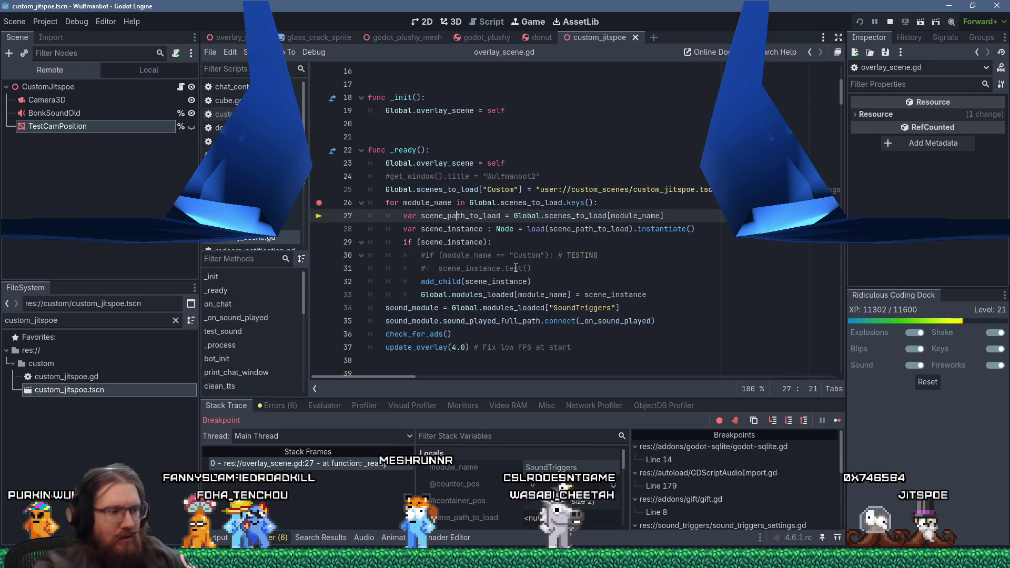
pyautogui.press('F10')
pyautogui.press('F10')
pyautogui.press('F10')
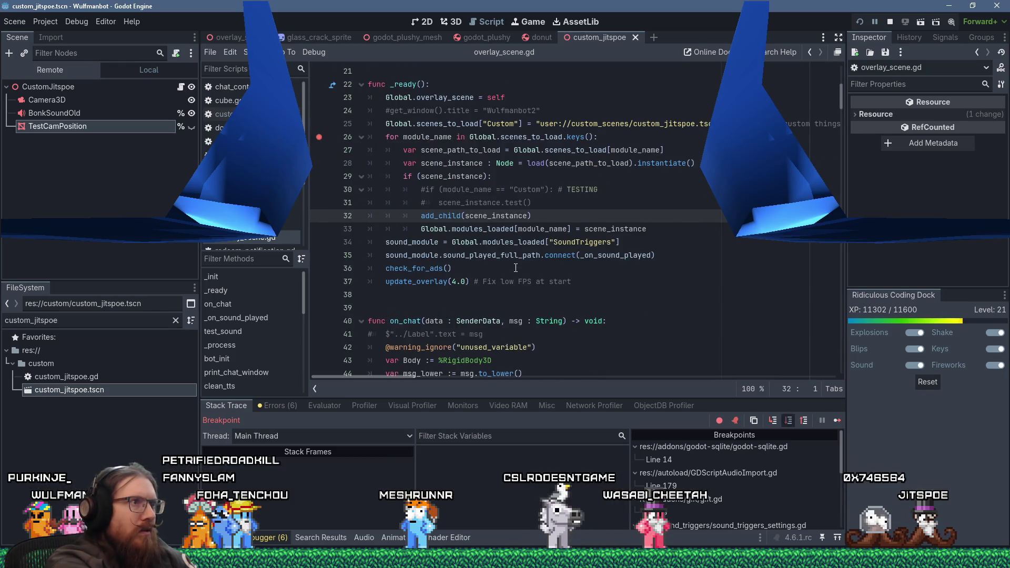
pyautogui.press('F10')
pyautogui.press('F10')
pyautogui.press('F10')
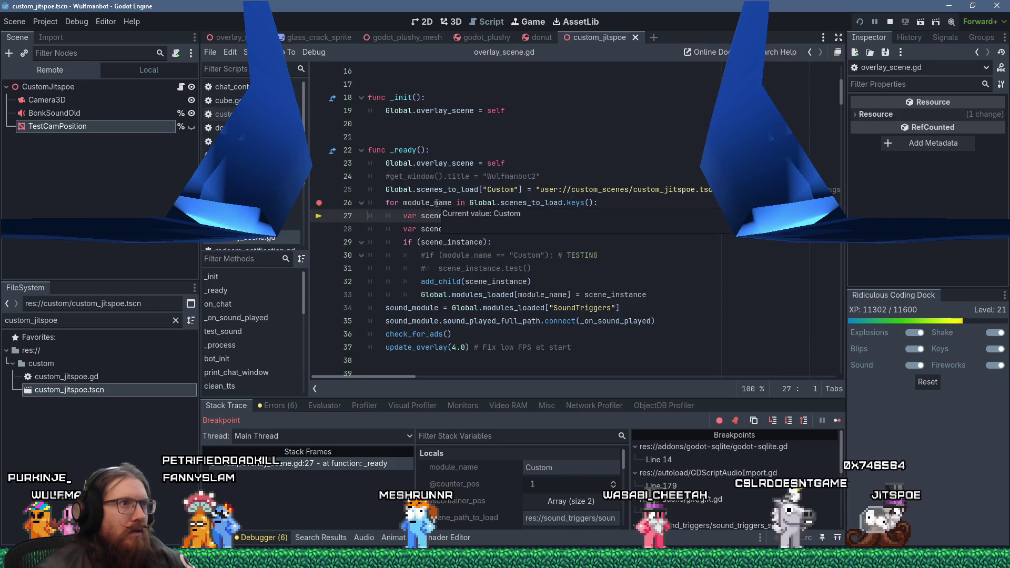
pyautogui.press('F10')
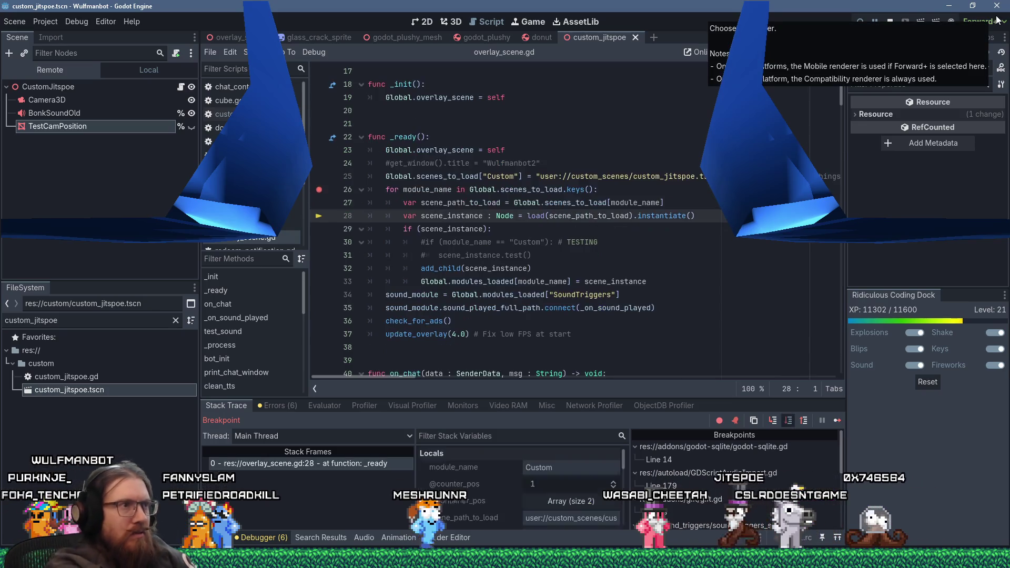
pyautogui.press('F10')
pyautogui.press('F10')
pyautogui.press('F10')
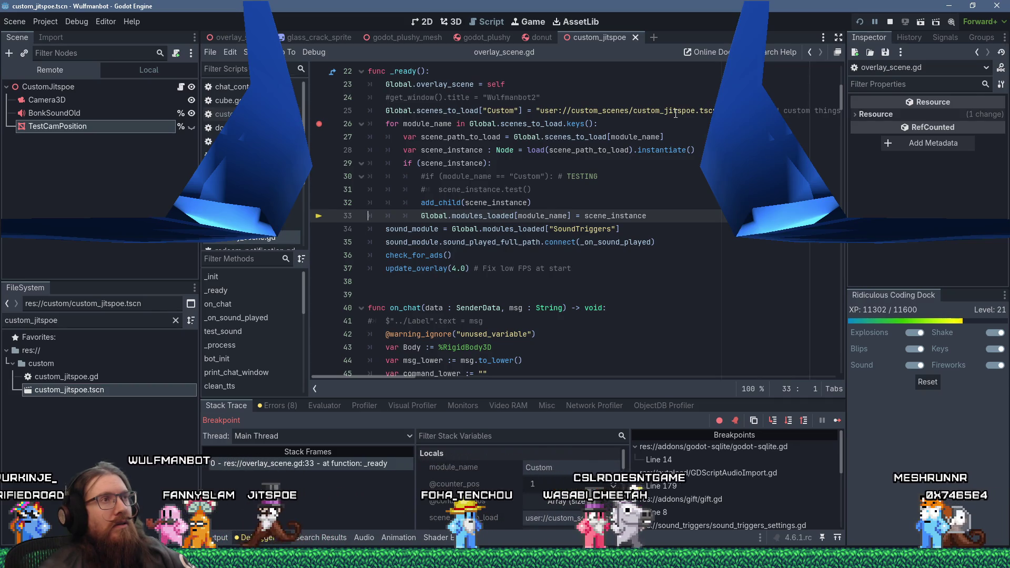
# Step: Comment out line 25's Custom scenes_to_load assignment with a #
pyautogui.click(387, 111)
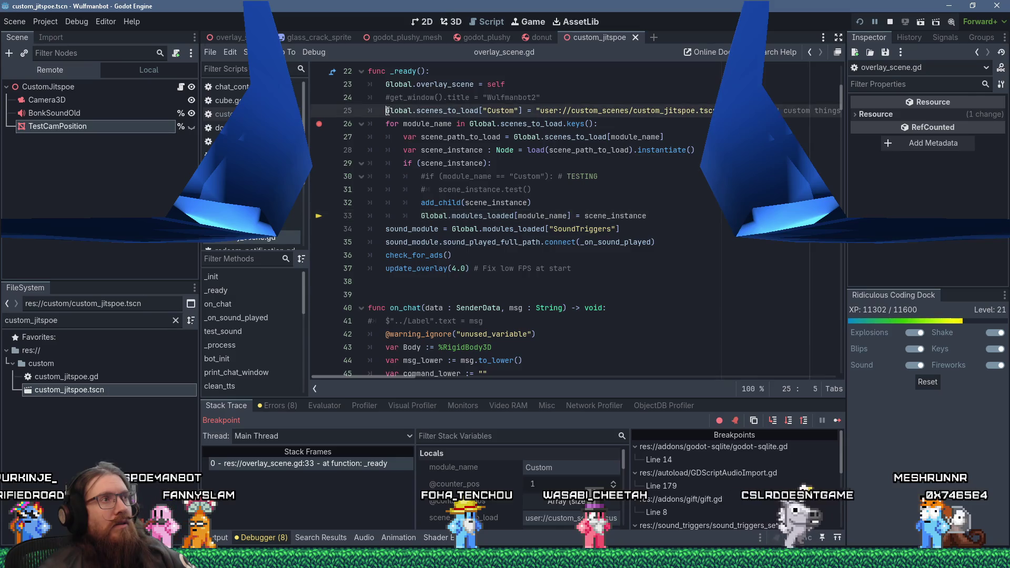
pyautogui.moveTo(387, 111)
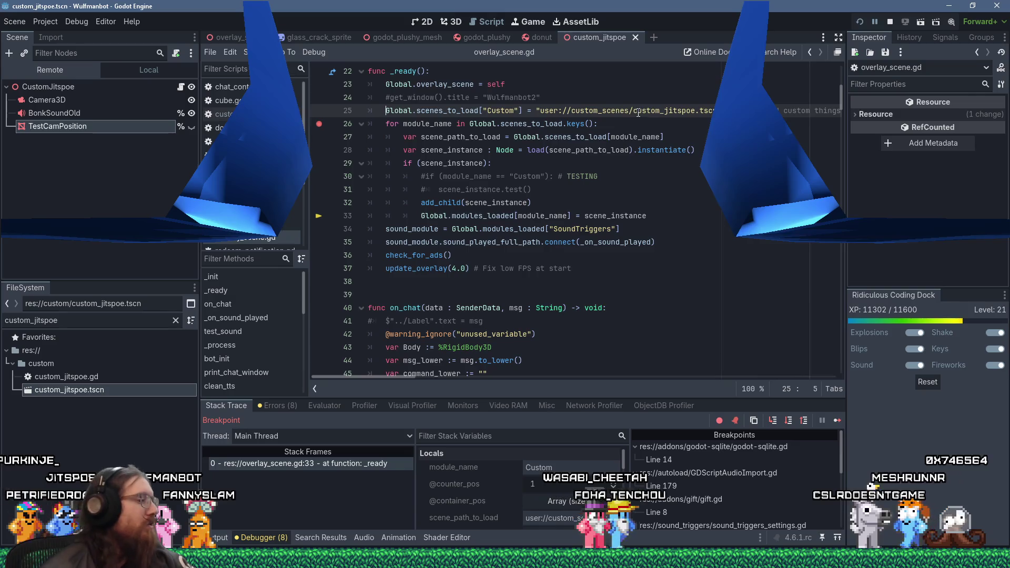
pyautogui.write('#')
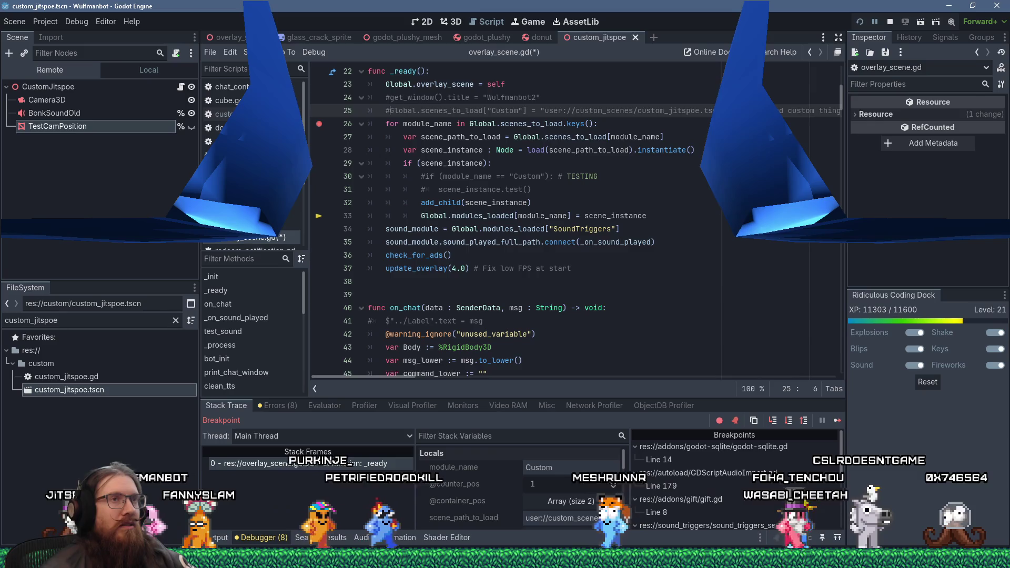
# Step: Below line 25, add Global.scenes_to_load["CustomJitspoe"] = "res://custom/custom_jitspoe.tscn"
pyautogui.click(753, 111)
pyautogui.press('End')
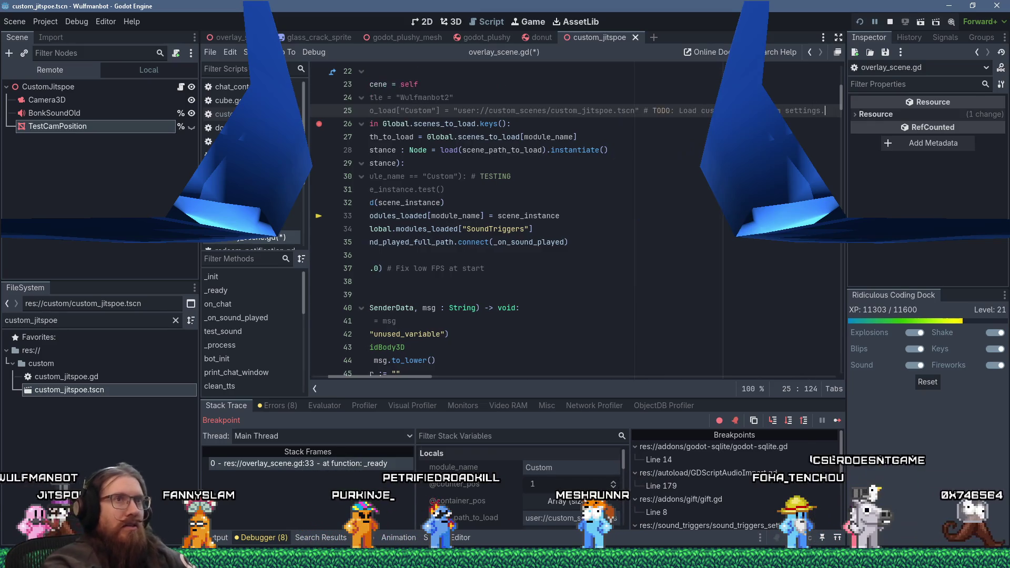
pyautogui.press('Return')
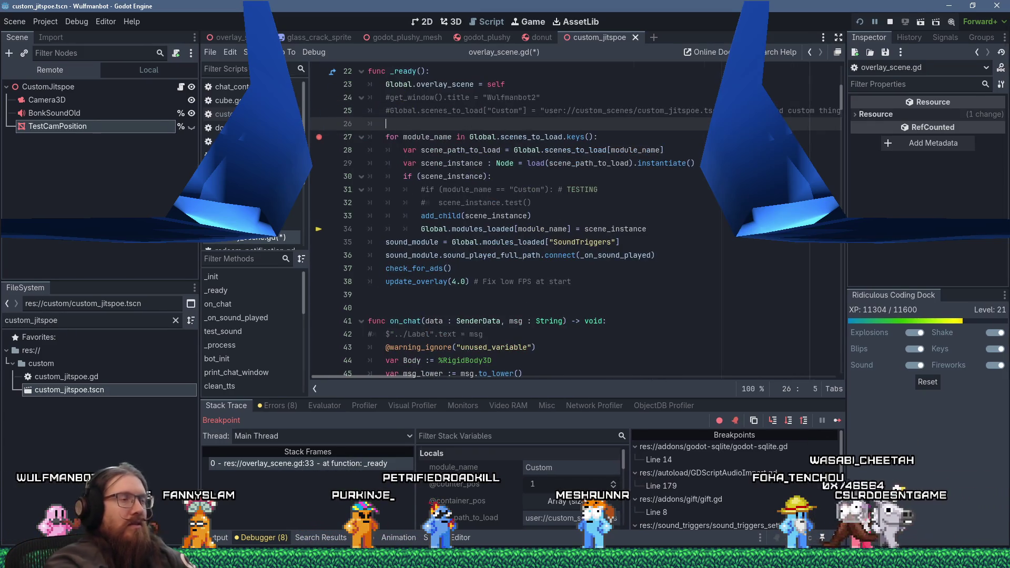
pyautogui.write('#lobal.scenes_')
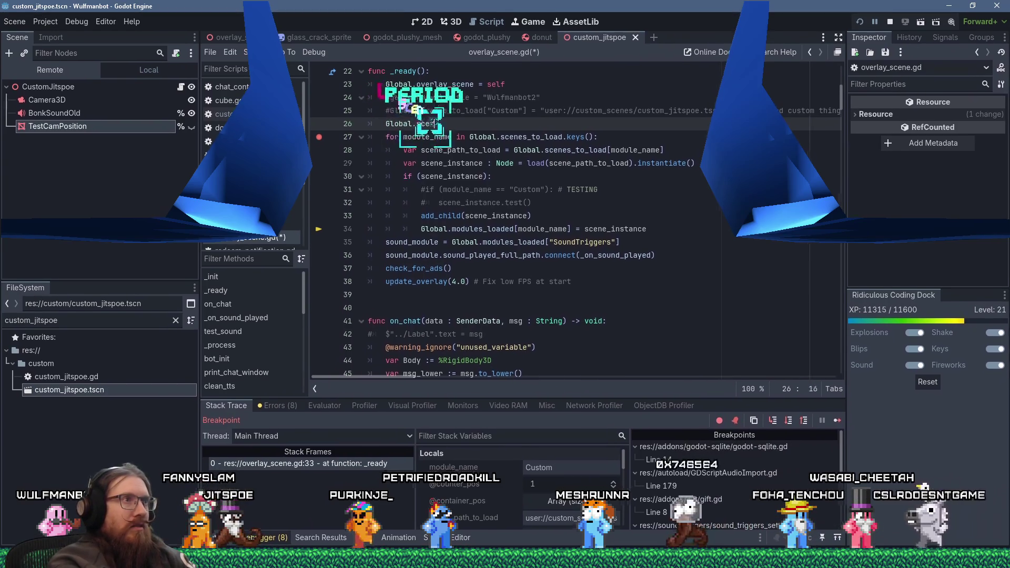
pyautogui.write('to_load')
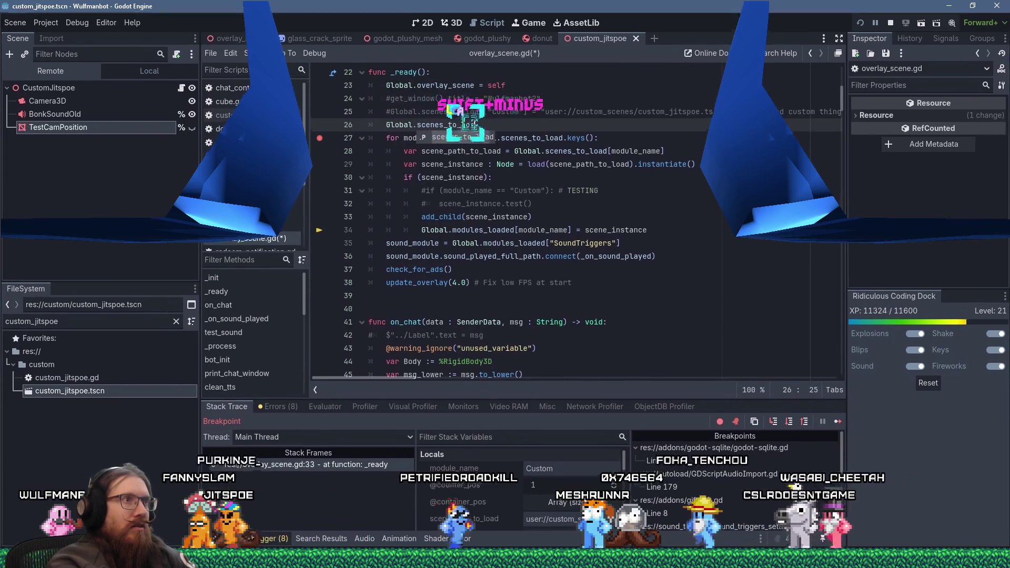
pyautogui.write('["Custom')
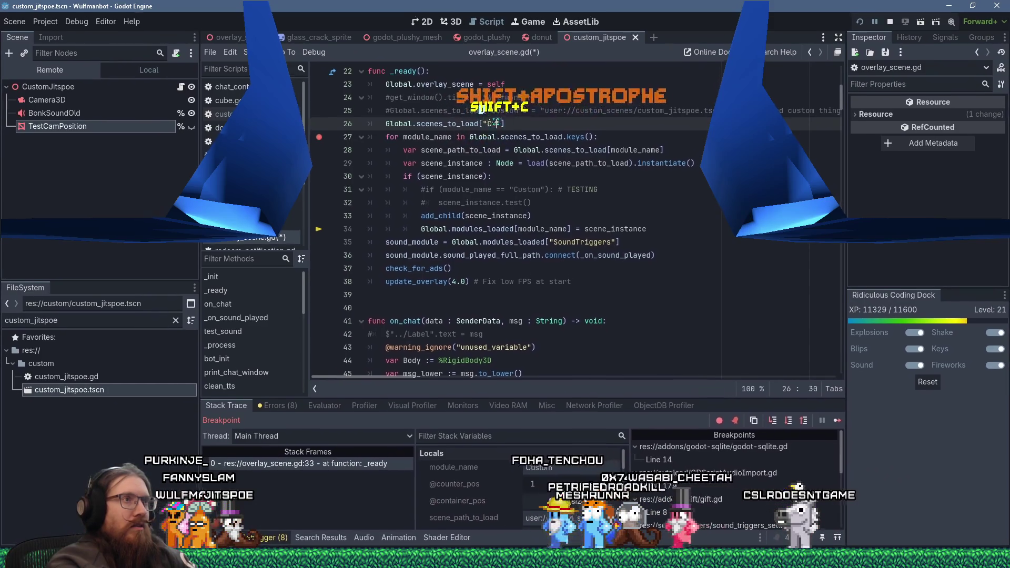
pyautogui.write('Jitspoe')
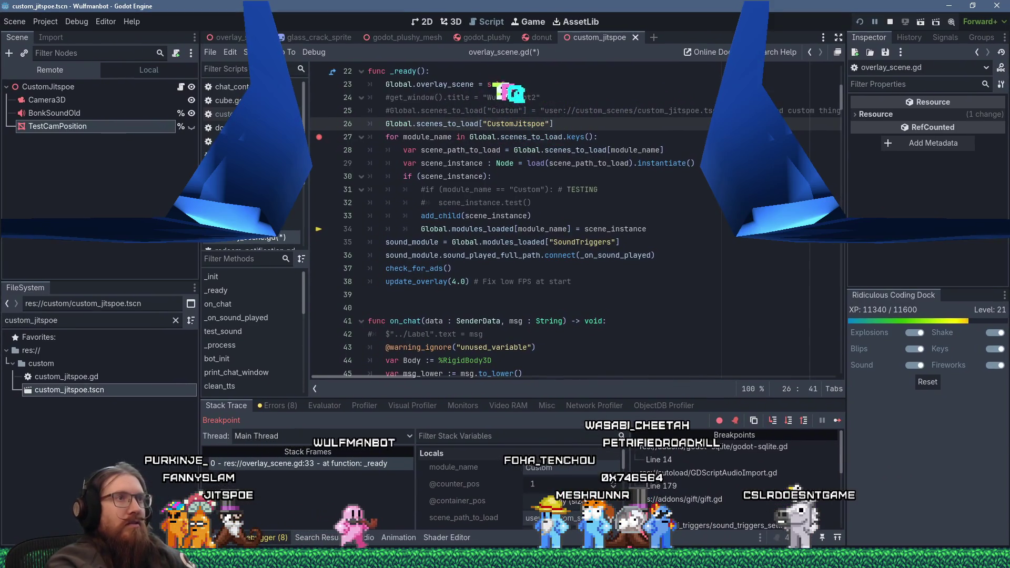
pyautogui.write('"] = ')
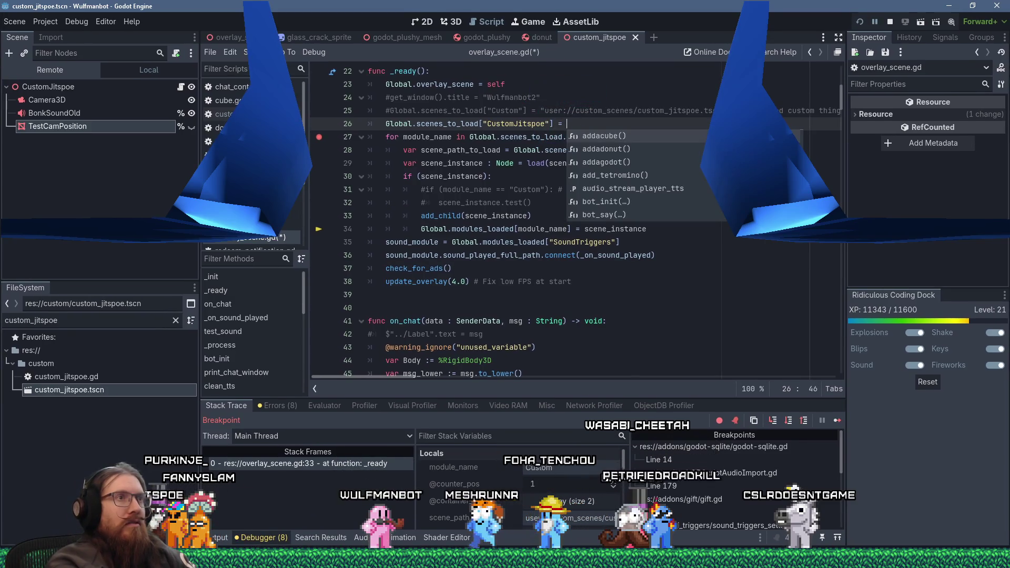
pyautogui.write('"res://')
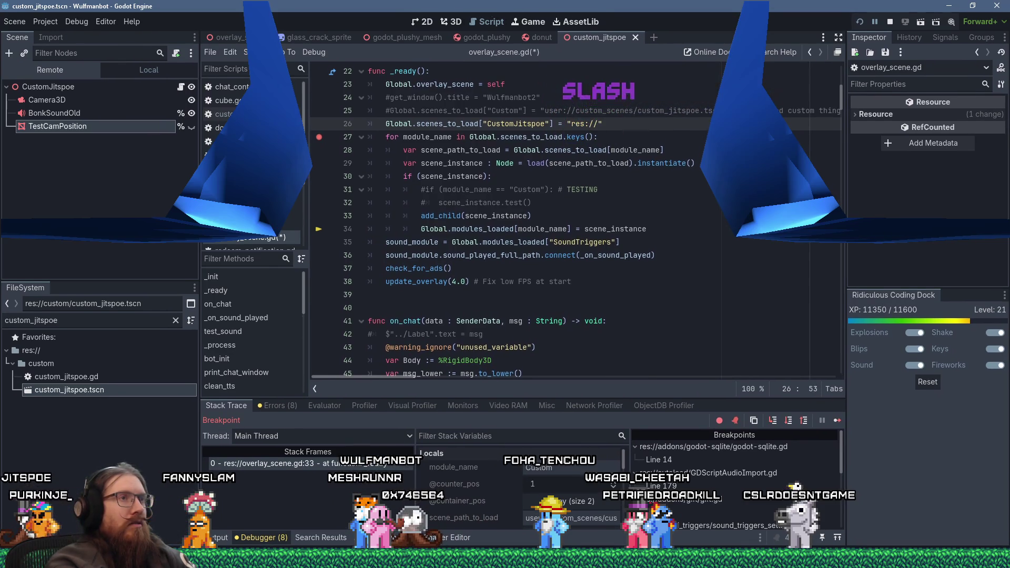
pyautogui.write('ustom/custom_jitspoe')
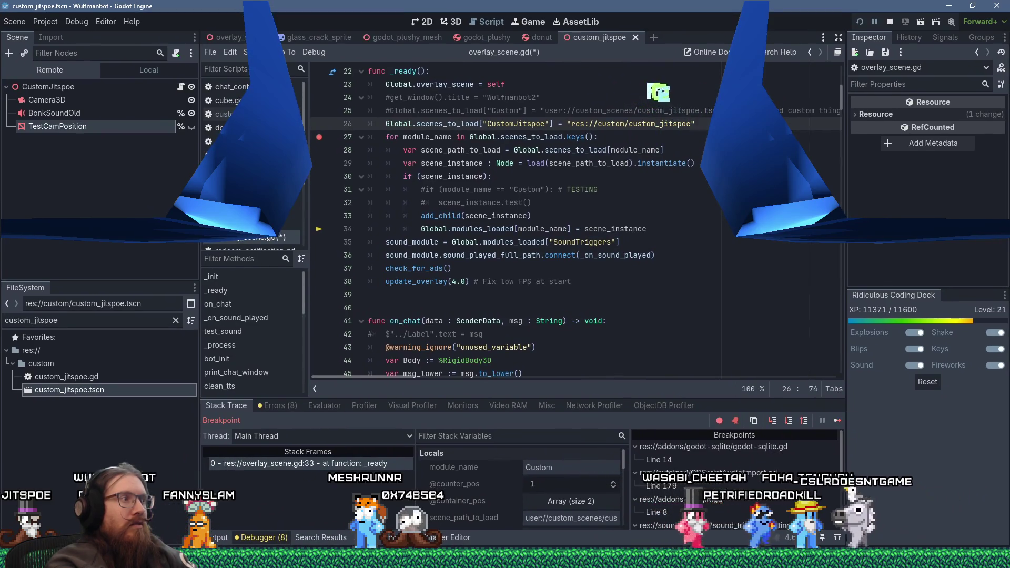
pyautogui.write('.tscn')
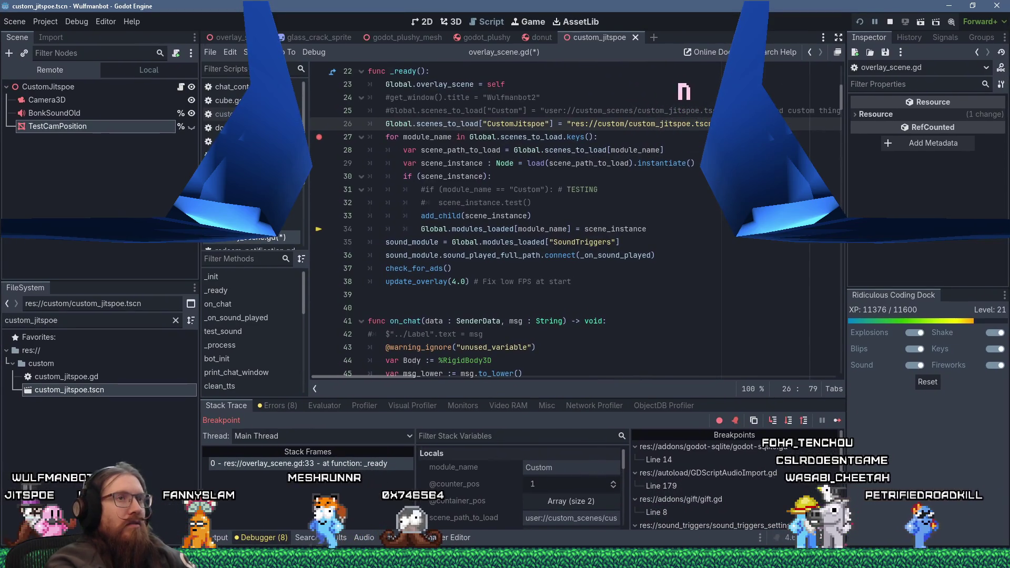
# Step: Copy line 25's TODO comment onto the new line 26 and save overlay_scene.gd
pyautogui.press('Up')
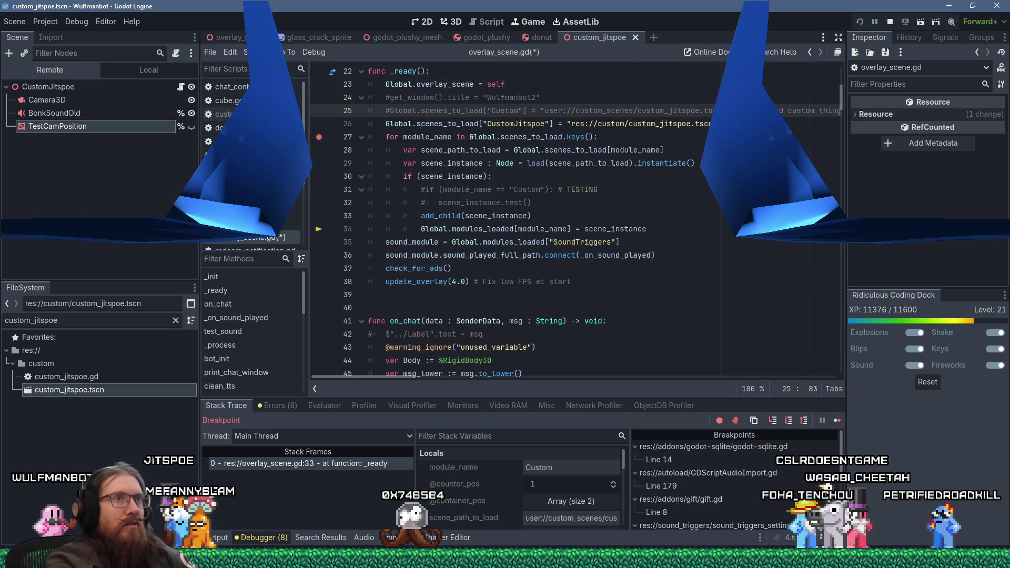
pyautogui.hotkey('shift', 'End')
pyautogui.press('Down')
pyautogui.press('Down')
pyautogui.press('Up')
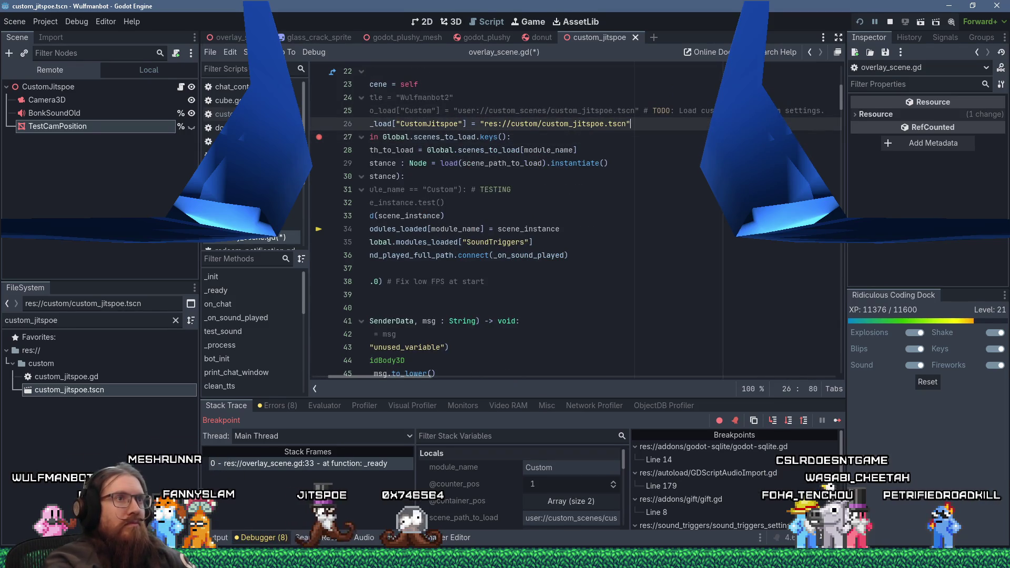
pyautogui.press('Home')
pyautogui.hotkey('ctrl', 's')
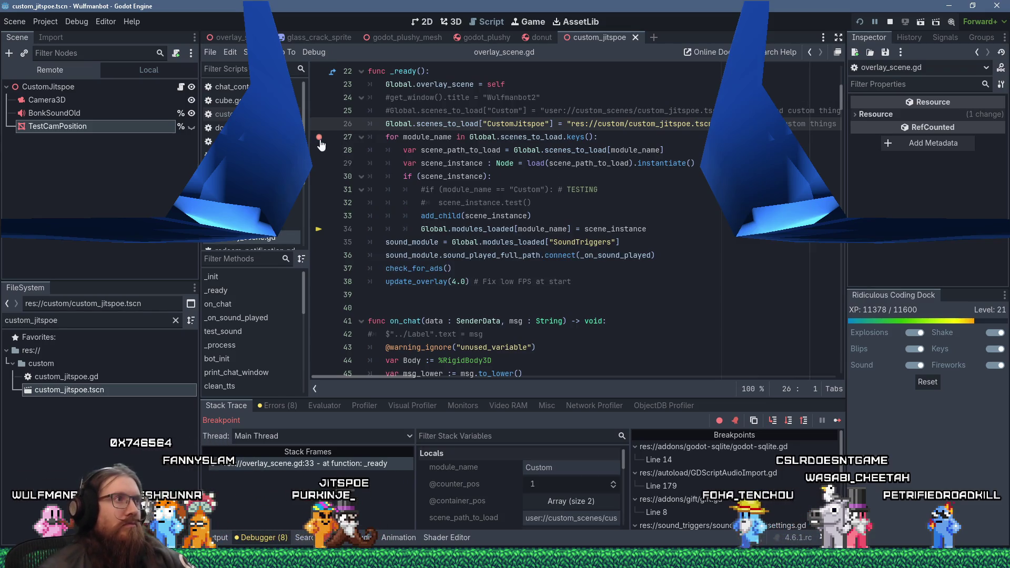
# Step: Resume from the breakpoint, restart the overlay, and filter Output for 'custom' to confirm the load message
pyautogui.click(838, 420)
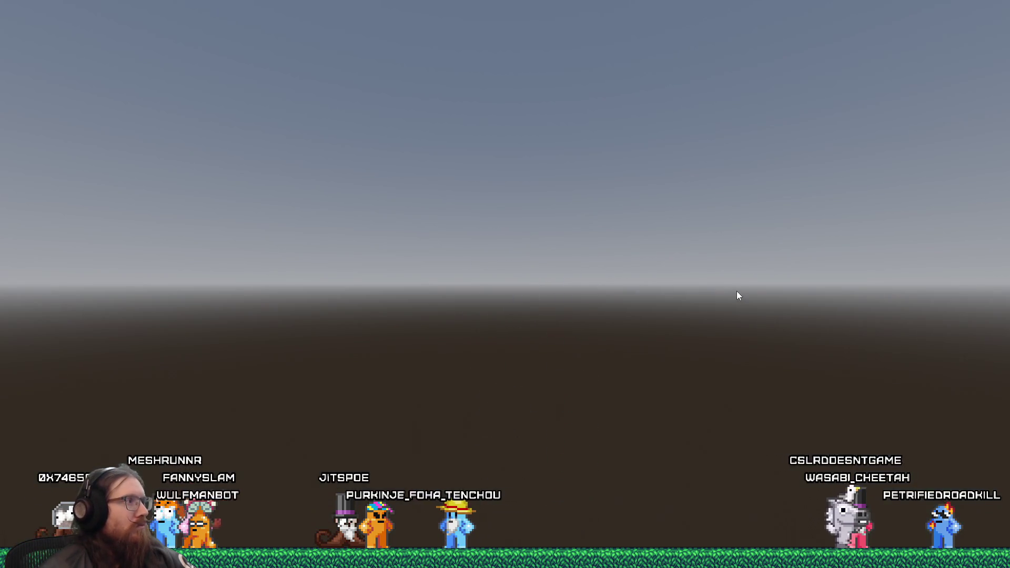
pyautogui.hotkey('alt', 'Tab')
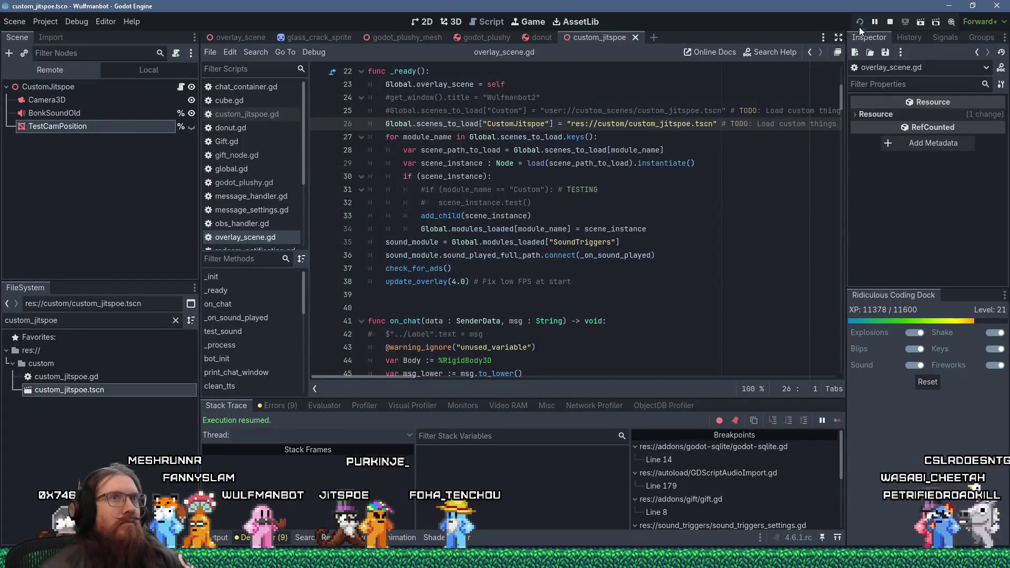
pyautogui.click(860, 21)
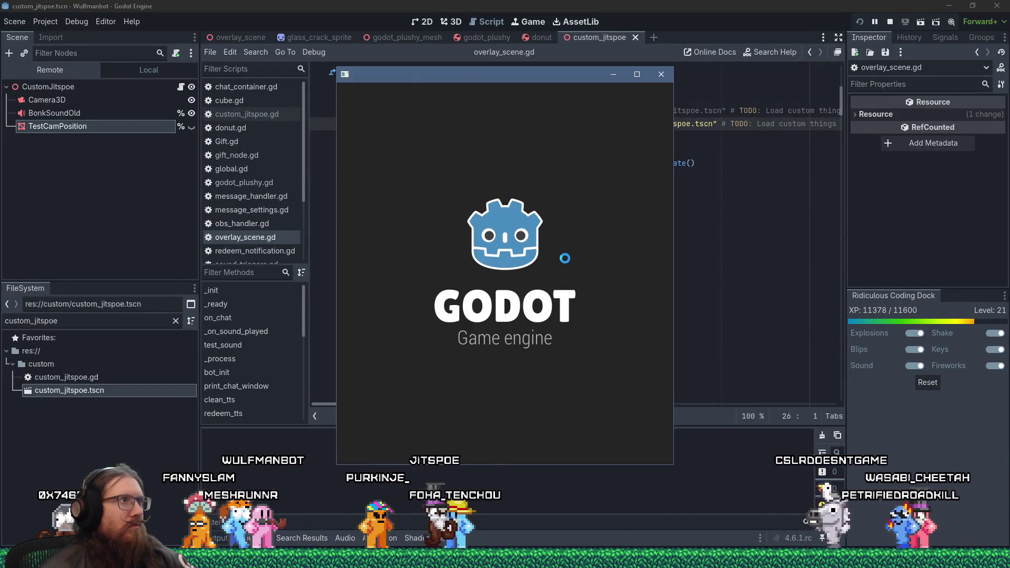
pyautogui.hotkey('alt', 'Tab')
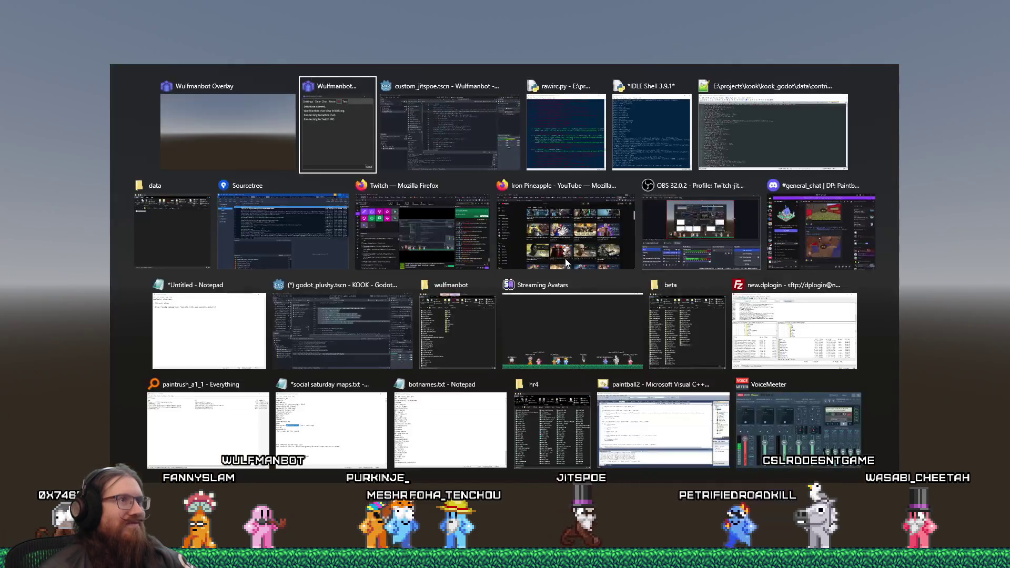
pyautogui.hotkey('alt', 'Tab')
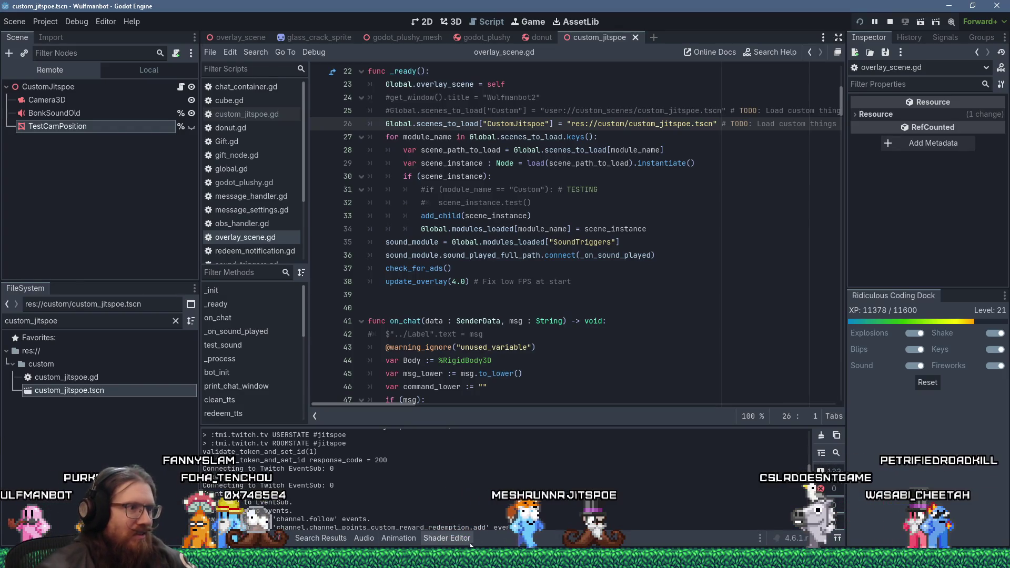
pyautogui.moveTo(812, 468); pyautogui.dragTo(812, 429)
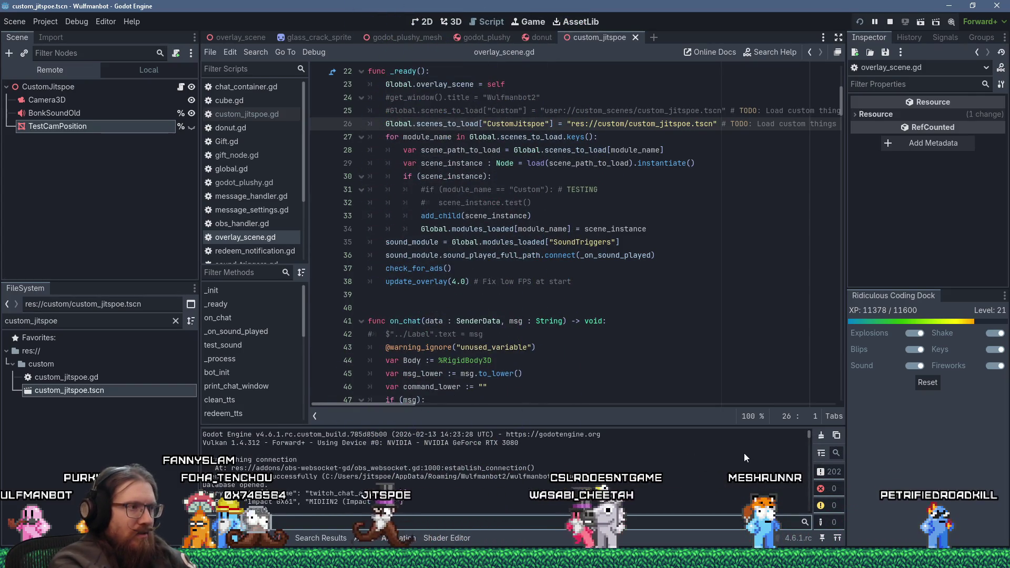
pyautogui.write('custom')
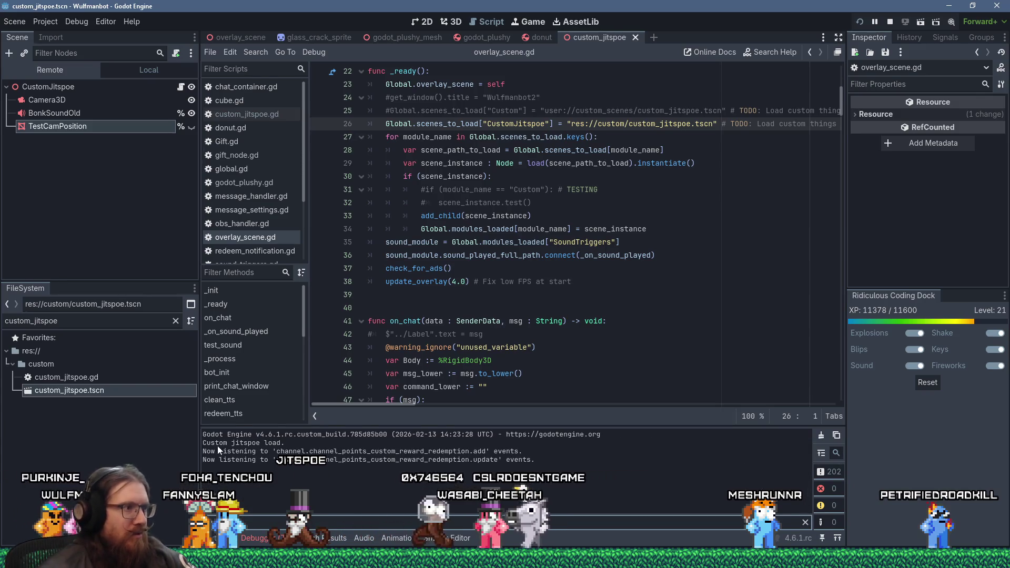
pyautogui.click(563, 309)
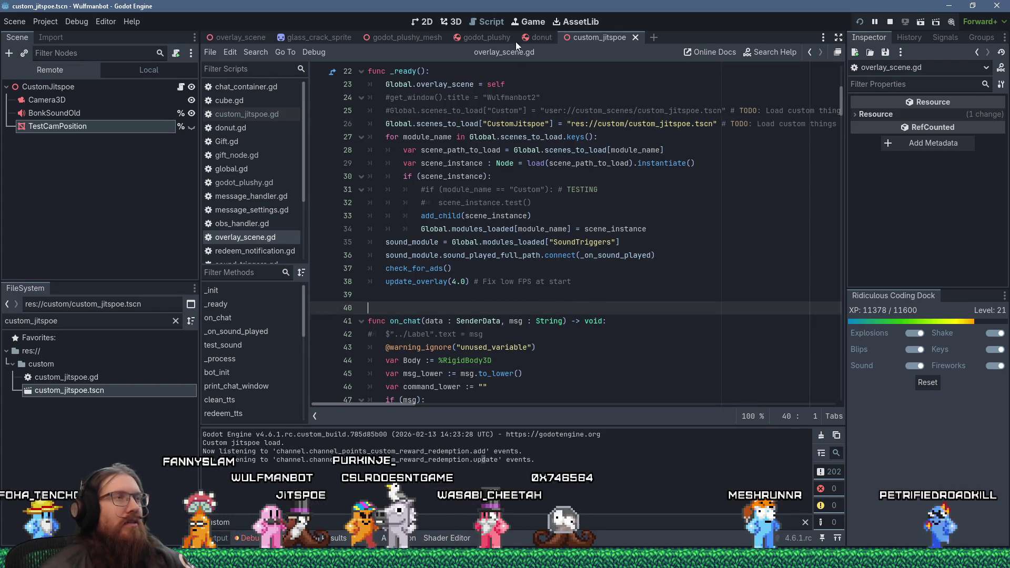
# Step: Multi-select Camera3D, BonkSoundOld and TestCamPosition in the Scene dock and delete them, confirming with OK
pyautogui.click(47, 100)
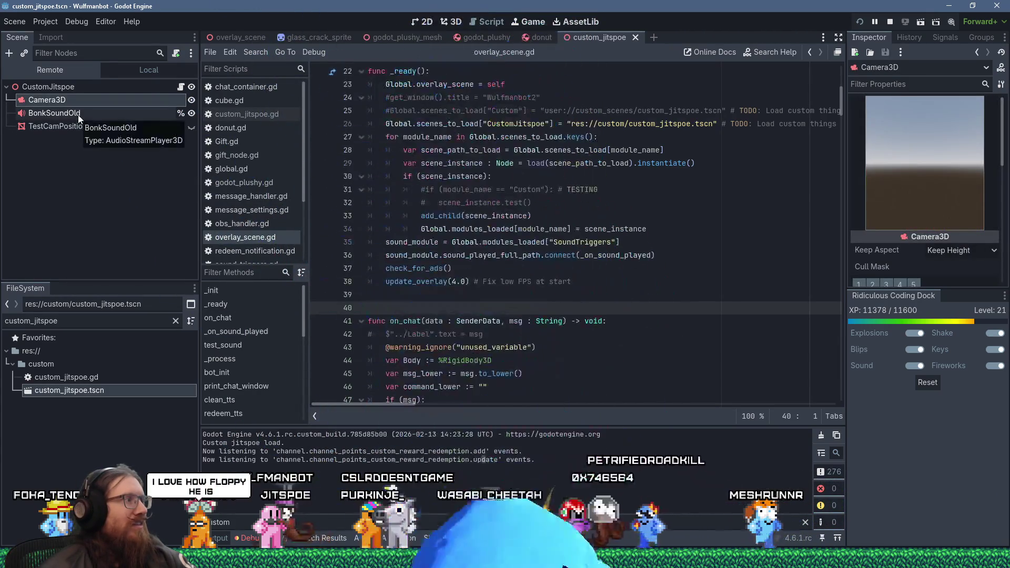
pyautogui.keyDown('shift'); pyautogui.click(78, 115); pyautogui.keyUp('shift')
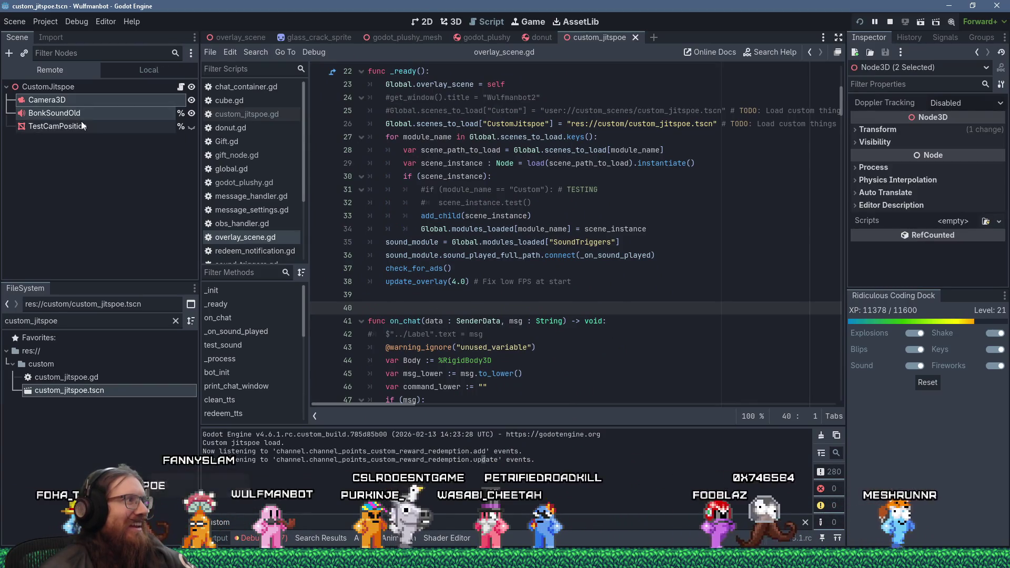
pyautogui.keyDown('shift'); pyautogui.click(81, 121); pyautogui.keyUp('shift')
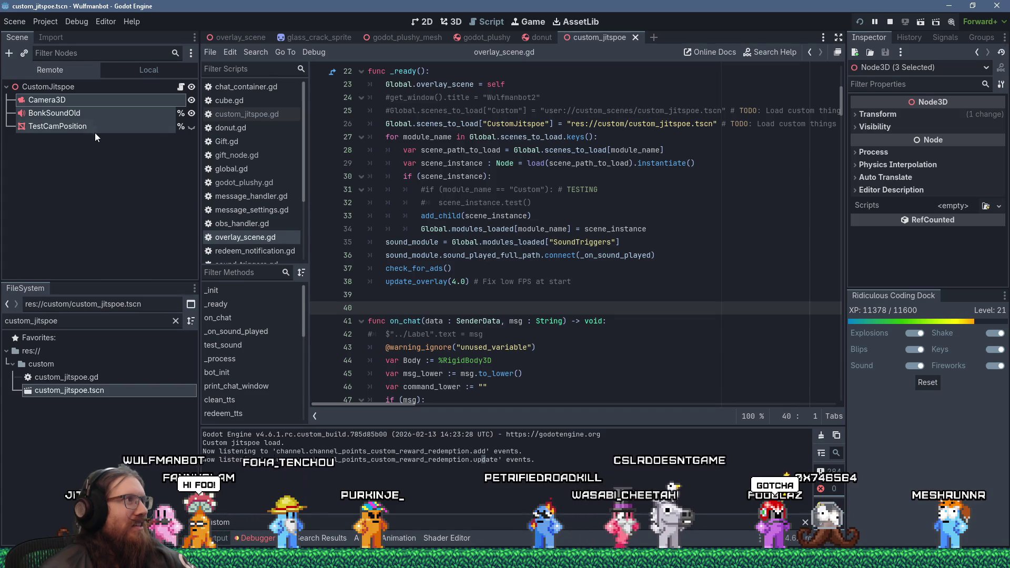
pyautogui.rightClick(94, 126)
pyautogui.click(141, 330)
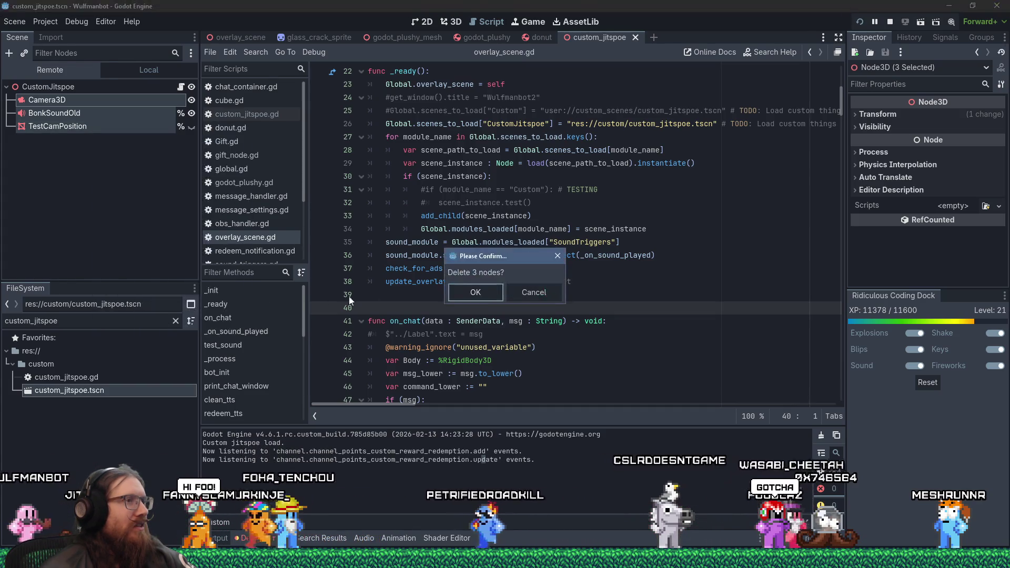
pyautogui.click(482, 297)
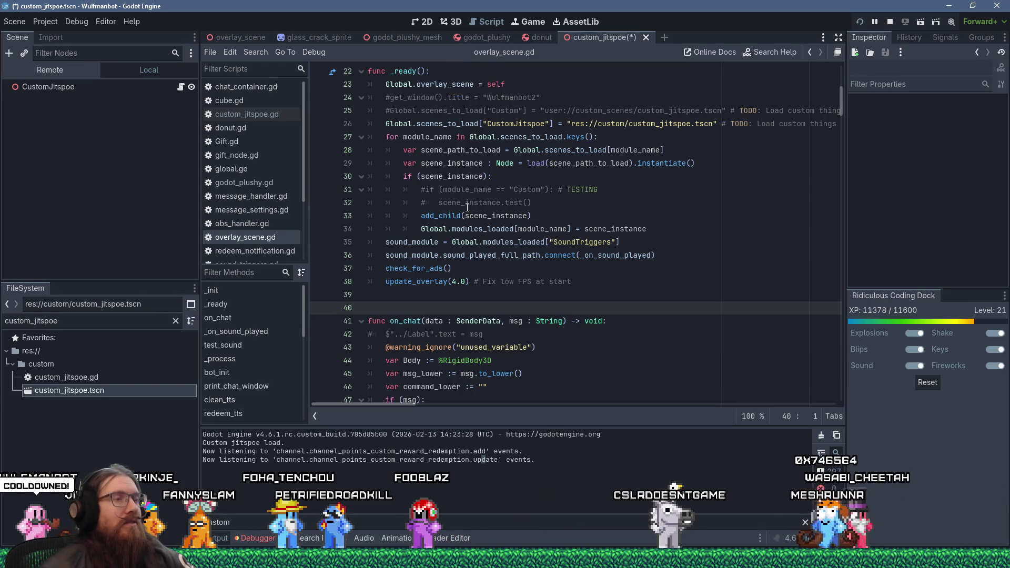
# Step: Find on_chat in all project files (10 matches, 4 files) and open the message_handler.gd line 14 result
pyautogui.scroll(3, 467, 207)
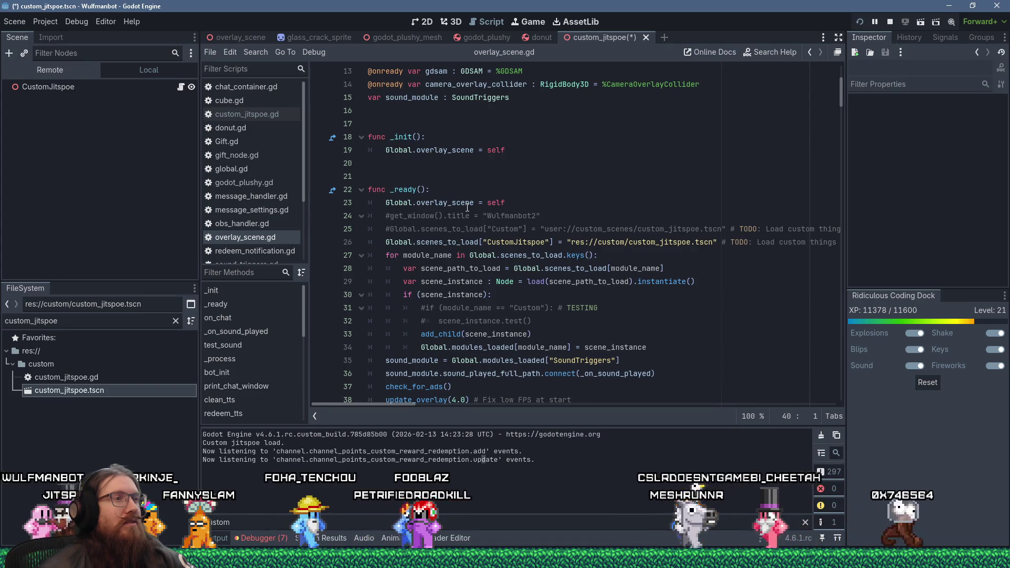
pyautogui.scroll(-3, 489, 216)
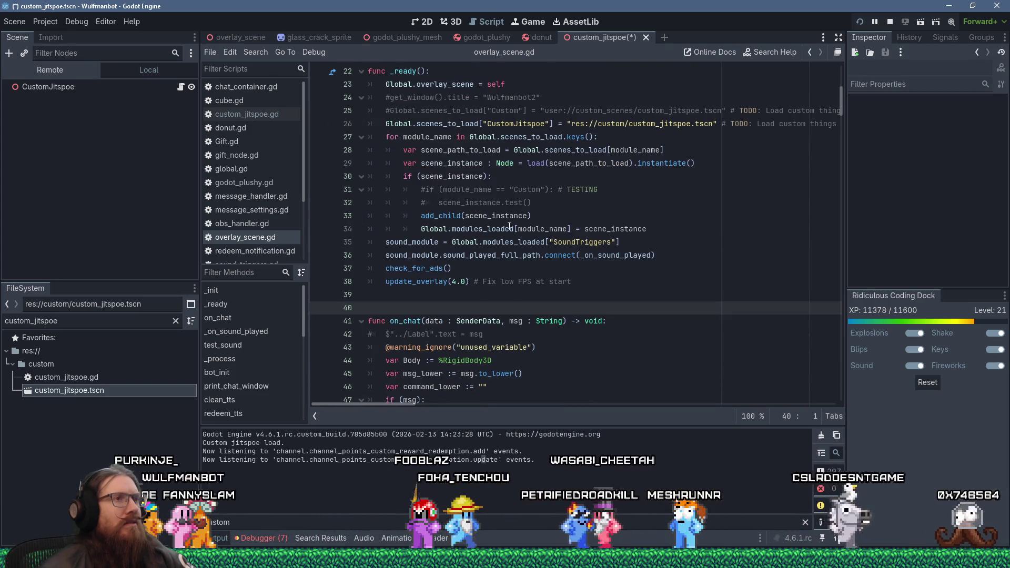
pyautogui.scroll(4, 508, 225)
pyautogui.scroll(-4, 558, 236)
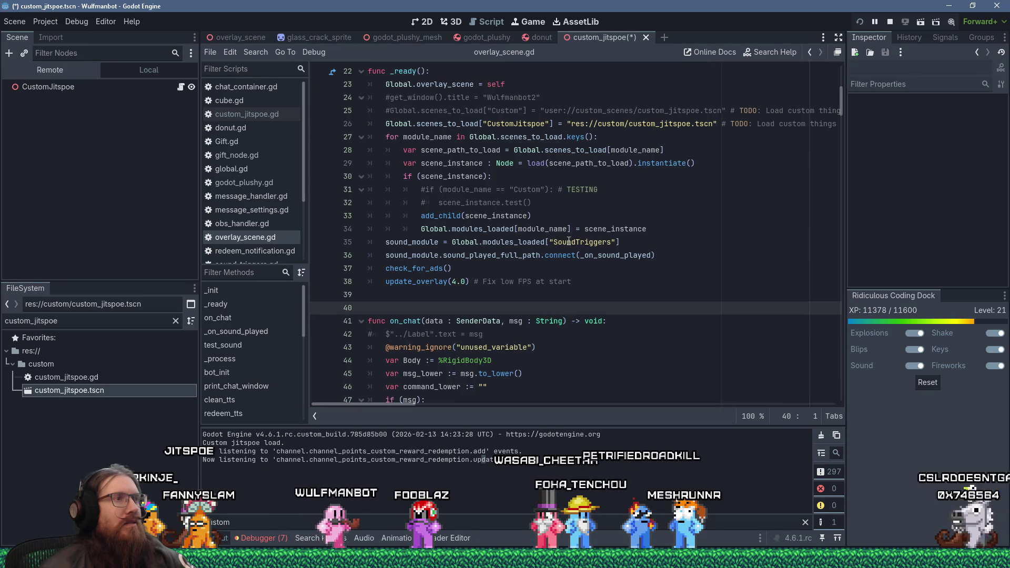
pyautogui.scroll(1, 569, 241)
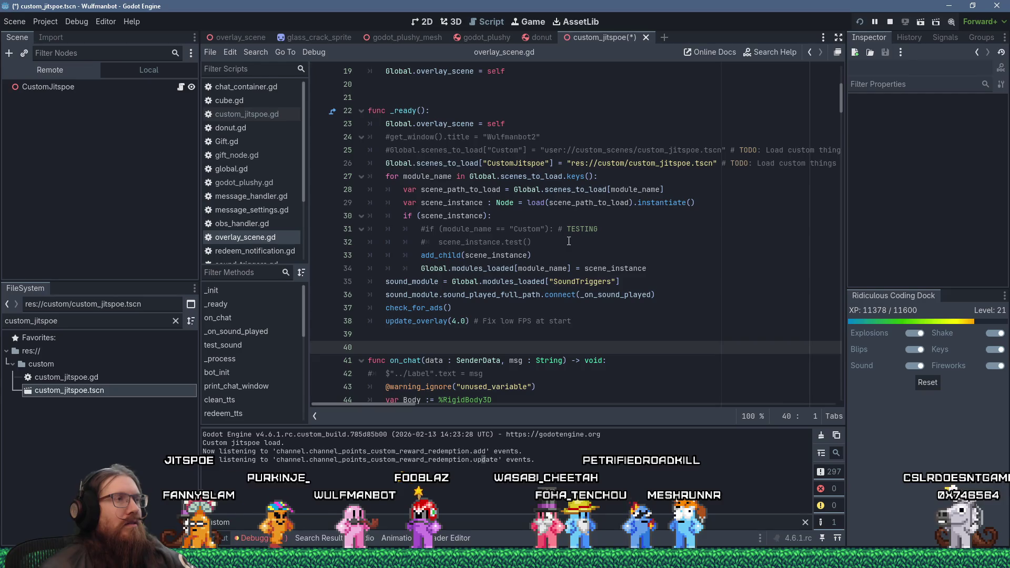
pyautogui.scroll(-3, 569, 241)
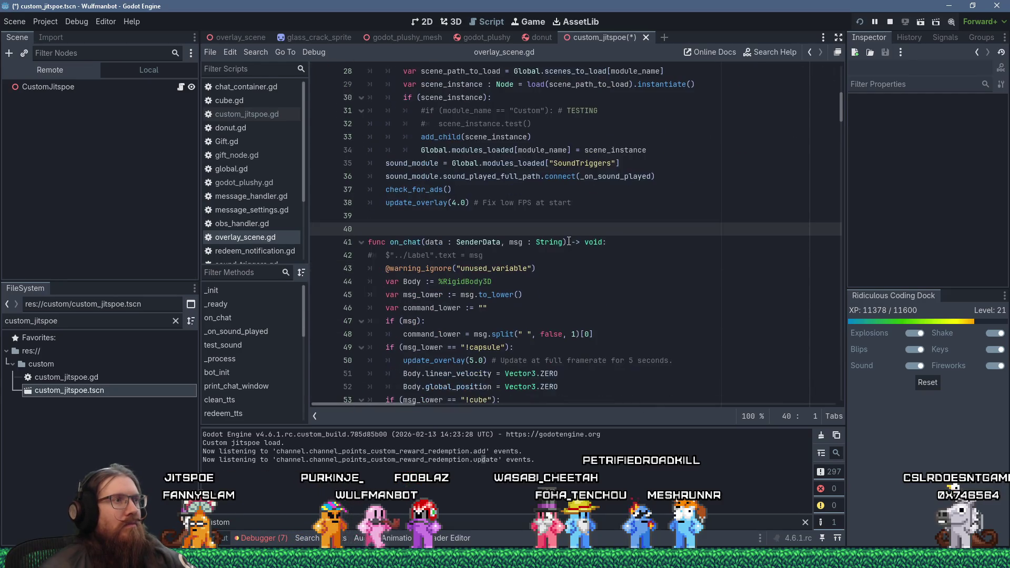
pyautogui.doubleClick(412, 241)
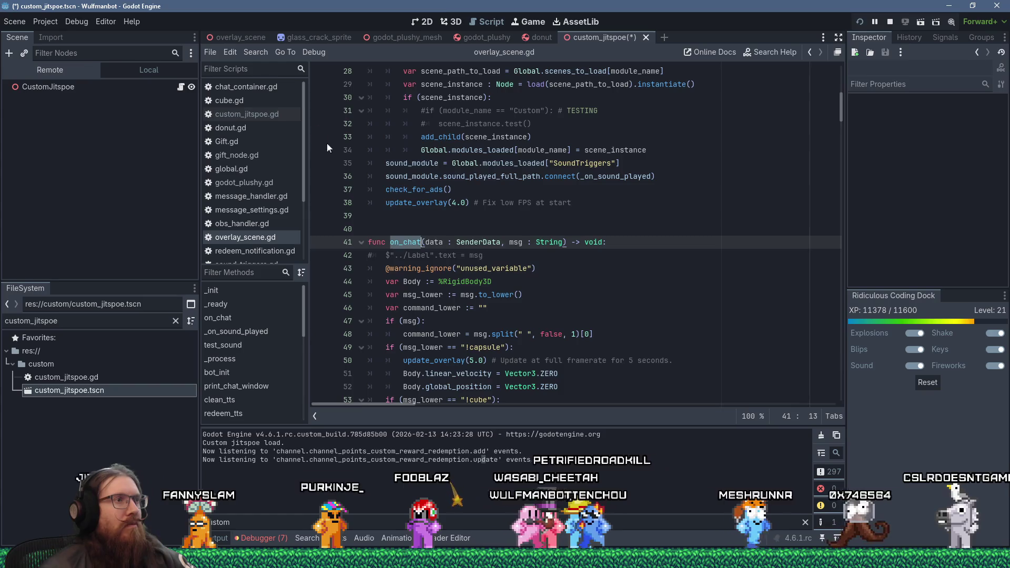
pyautogui.click(261, 52)
pyautogui.click(290, 127)
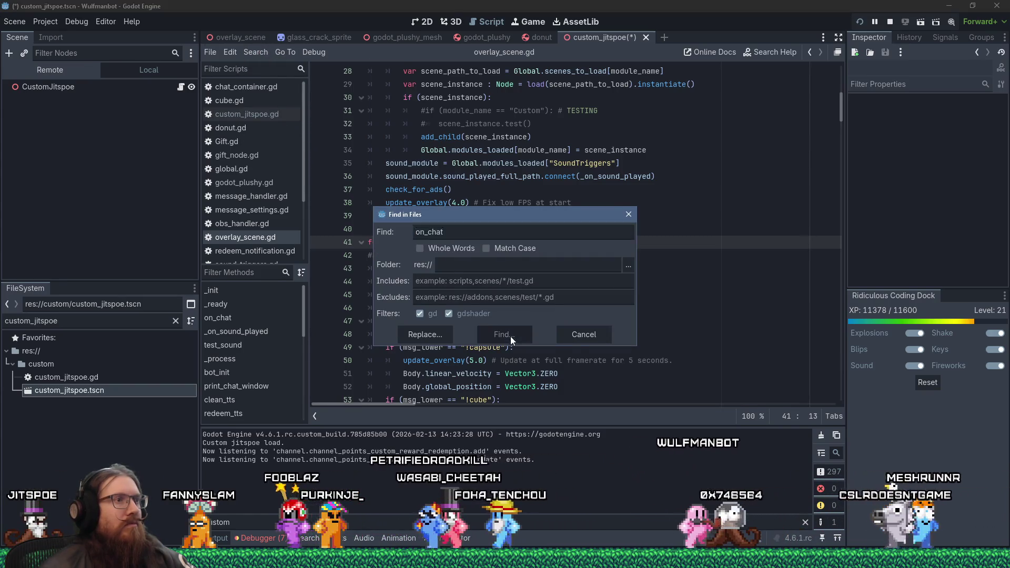
pyautogui.click(511, 336)
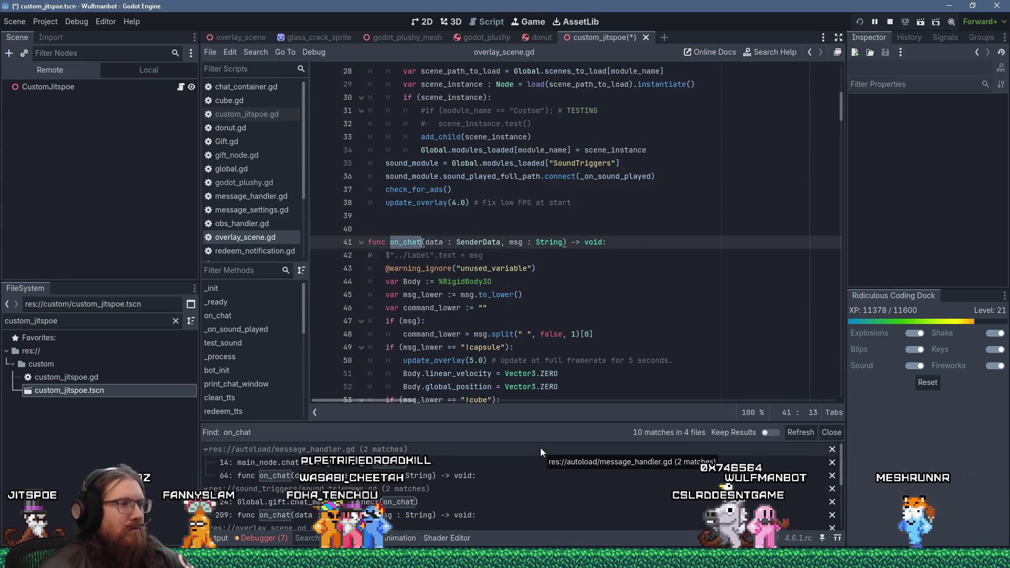
pyautogui.click(422, 465)
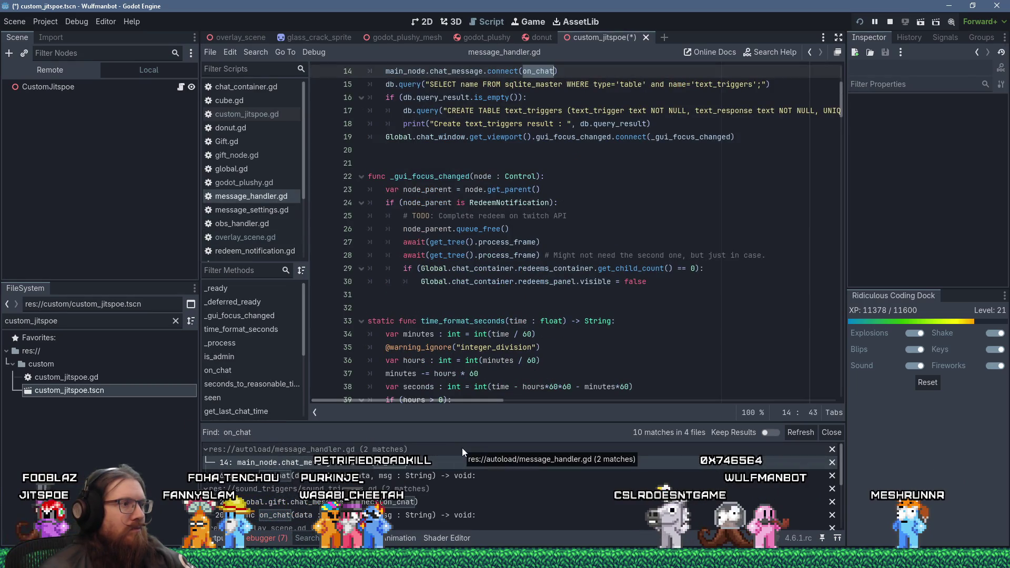
pyautogui.click(264, 117)
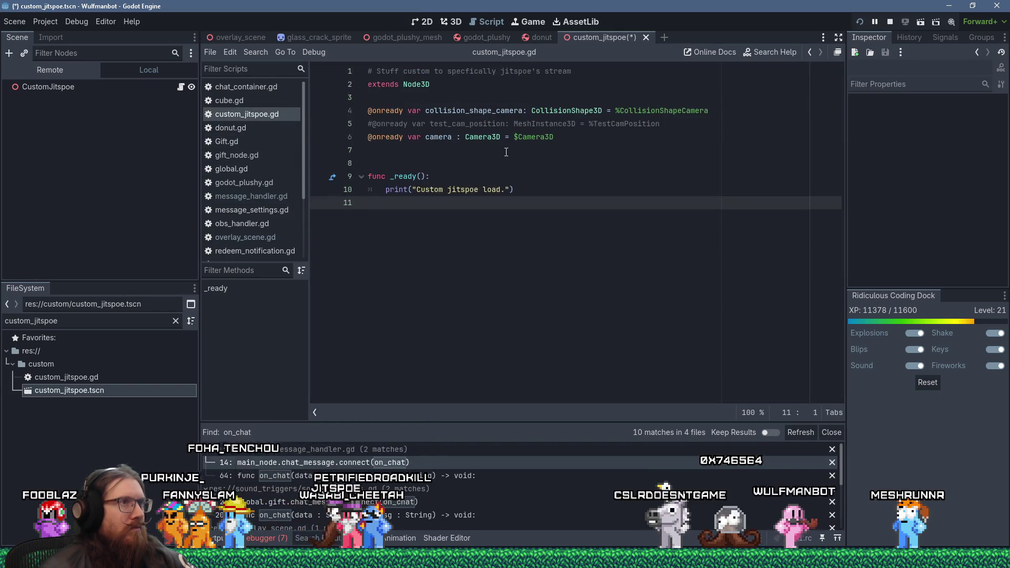
pyautogui.moveTo(558, 138); pyautogui.dragTo(370, 111)
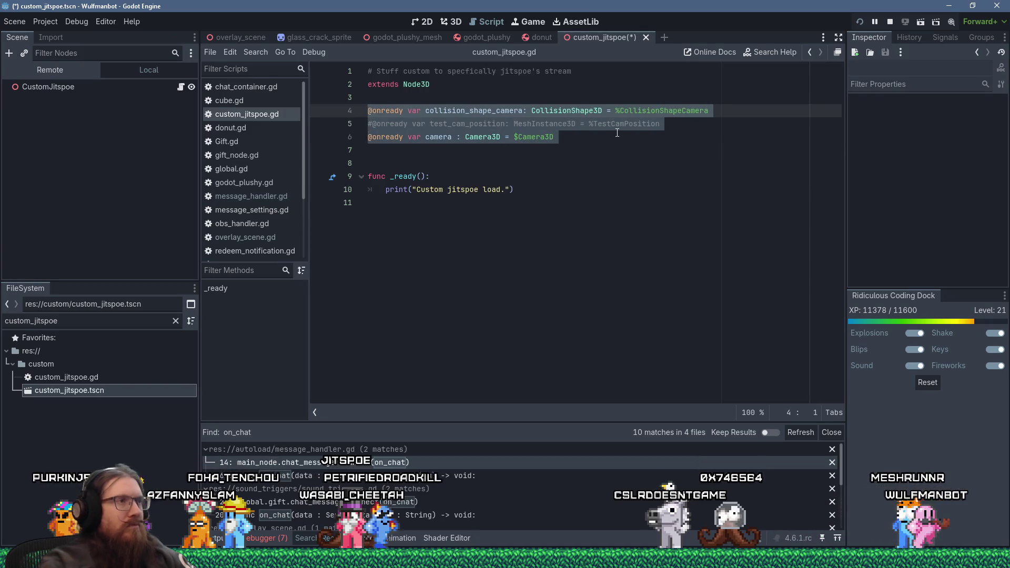
pyautogui.press('Delete')
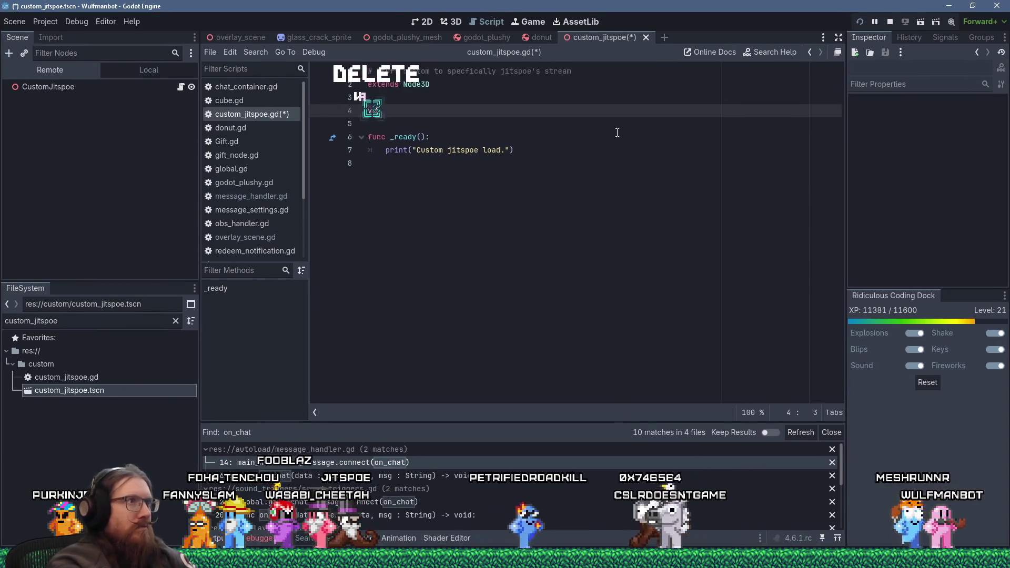
pyautogui.write('var main_node')
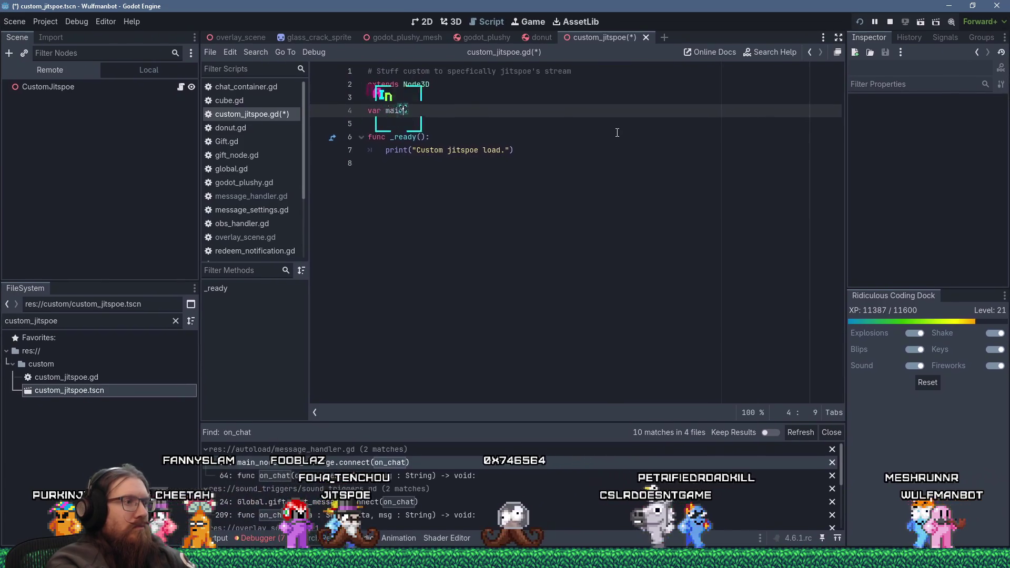
pyautogui.write(' :')
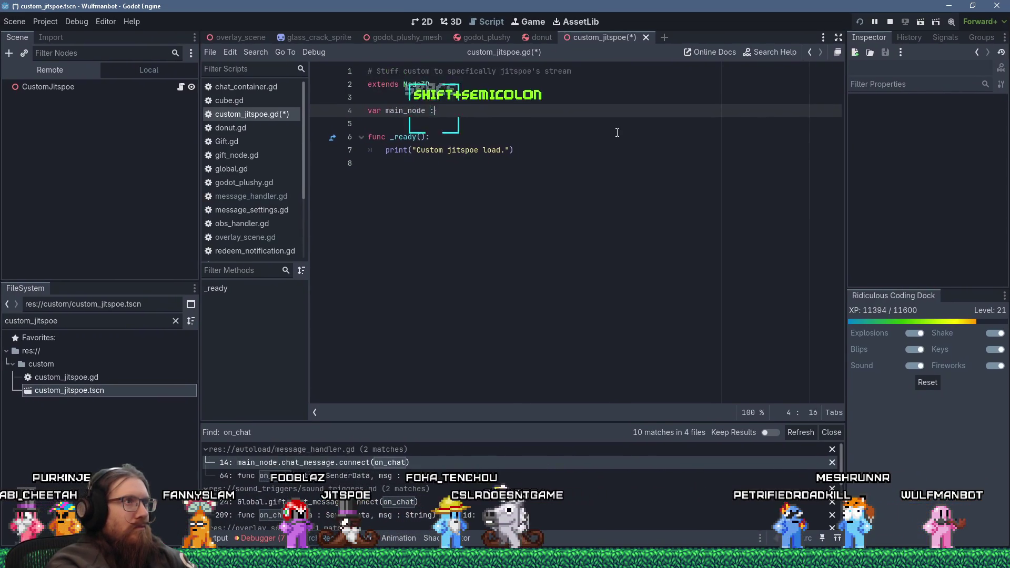
pyautogui.write(' Gift')
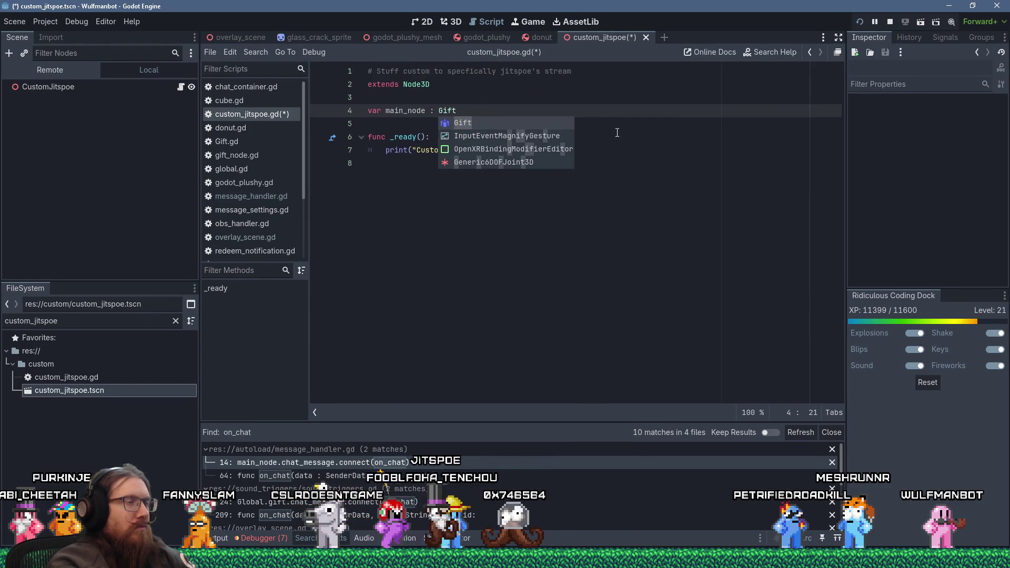
pyautogui.press('Escape')
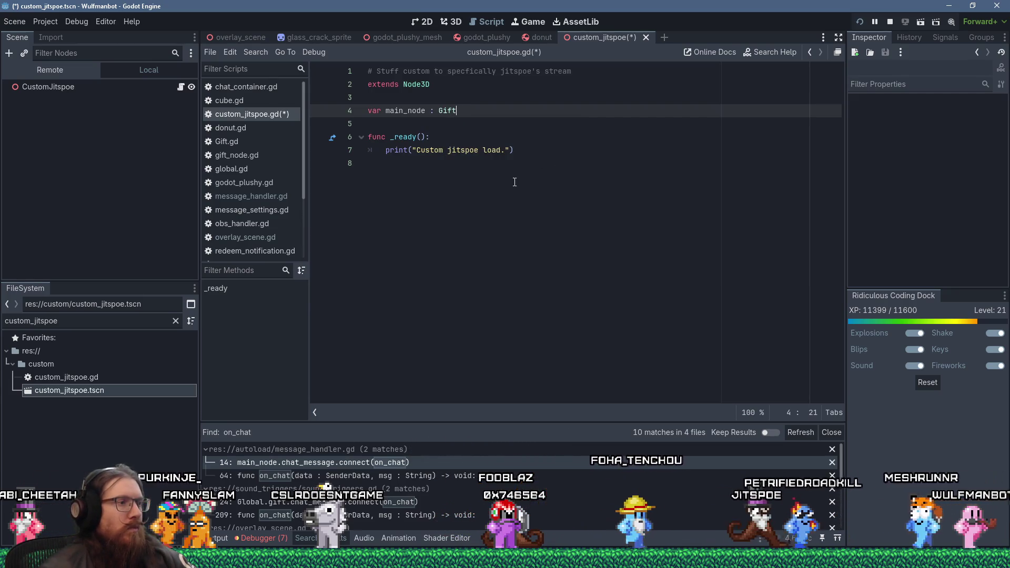
# Step: Remove the trial main_node variable line and its leftover blank line
pyautogui.press('Down')
pyautogui.press('Up')
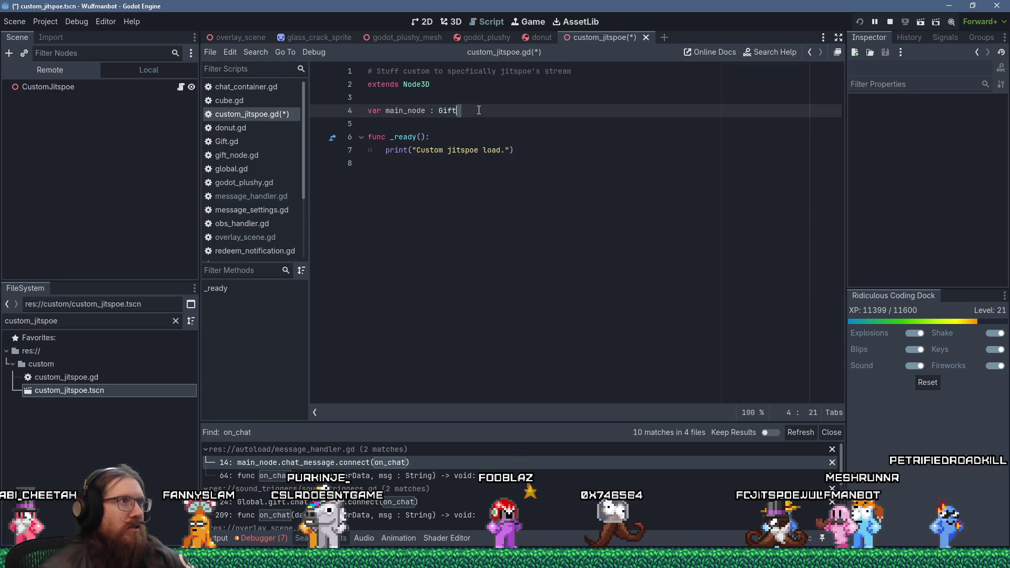
pyautogui.hotkey('shift', 'Up')
pyautogui.press('Delete')
pyautogui.press('Delete')
pyautogui.press('Down')
pyautogui.press('Down')
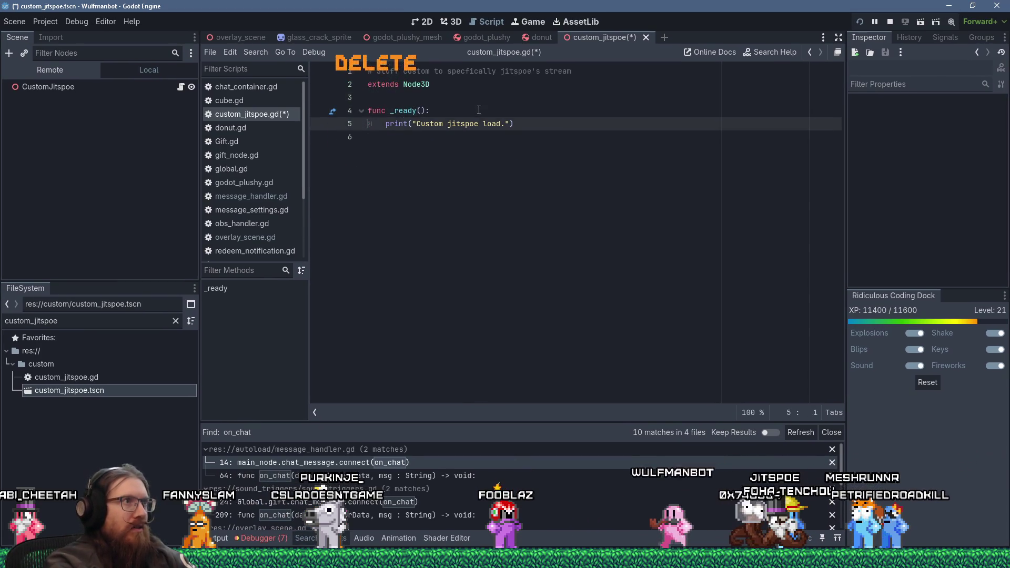
pyautogui.press('Up')
pyautogui.press('Up')
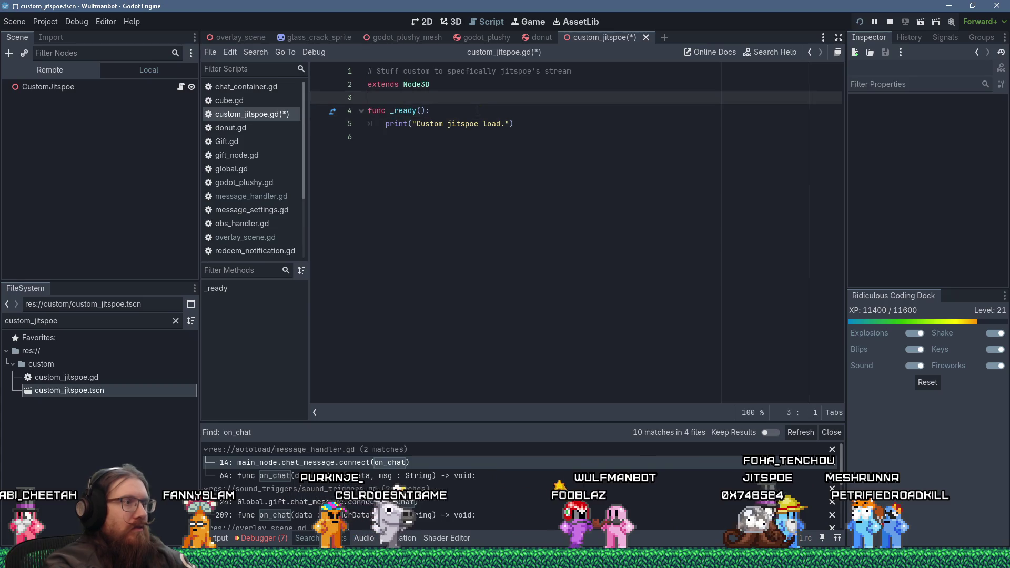
# Step: Below _ready's print line, begin connecting Global.gift.chat_message to a callback
pyautogui.press('Down')
pyautogui.press('Down')
pyautogui.press('End')
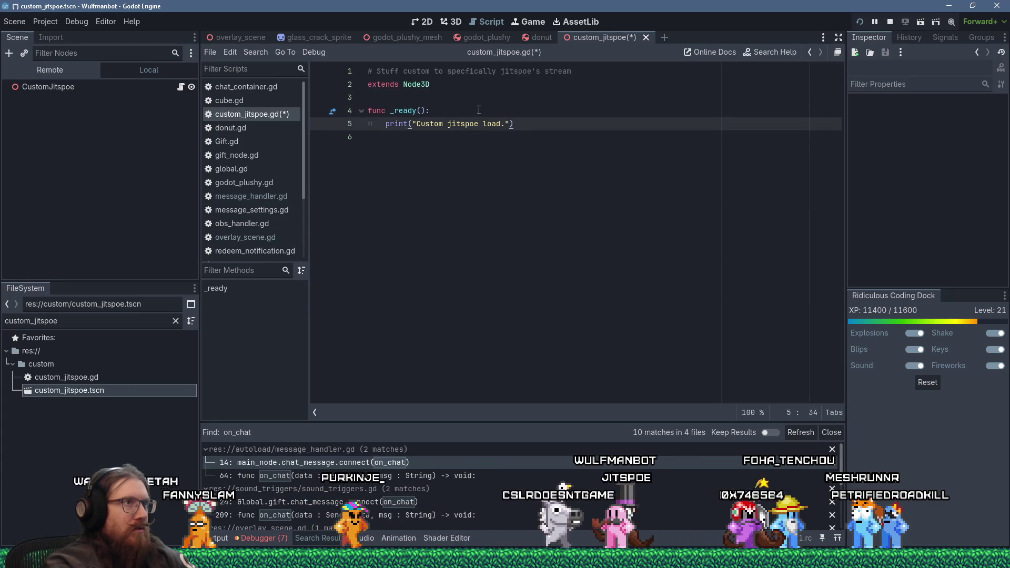
pyautogui.press('Return')
pyautogui.write('Global.')
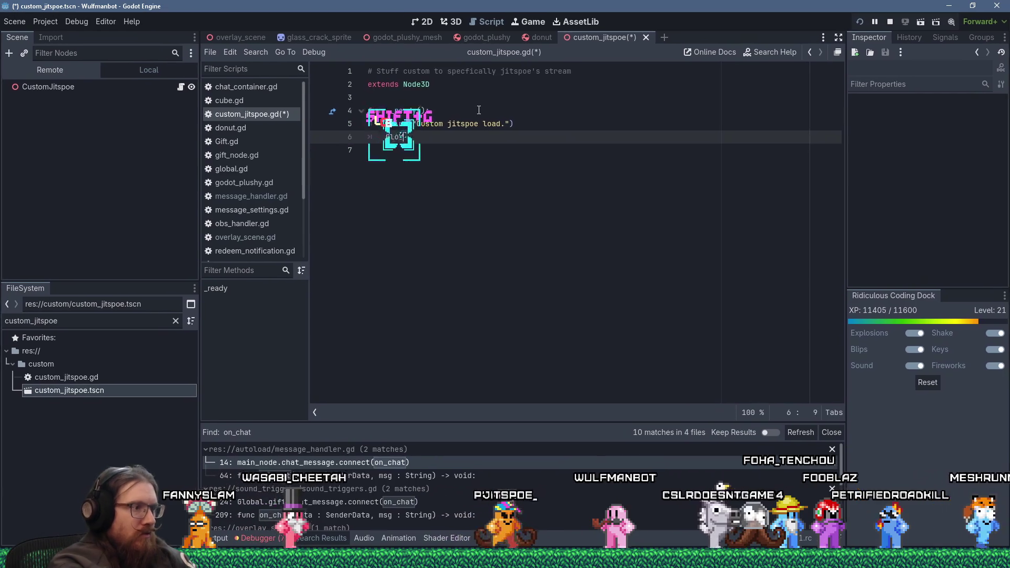
pyautogui.write('gift.')
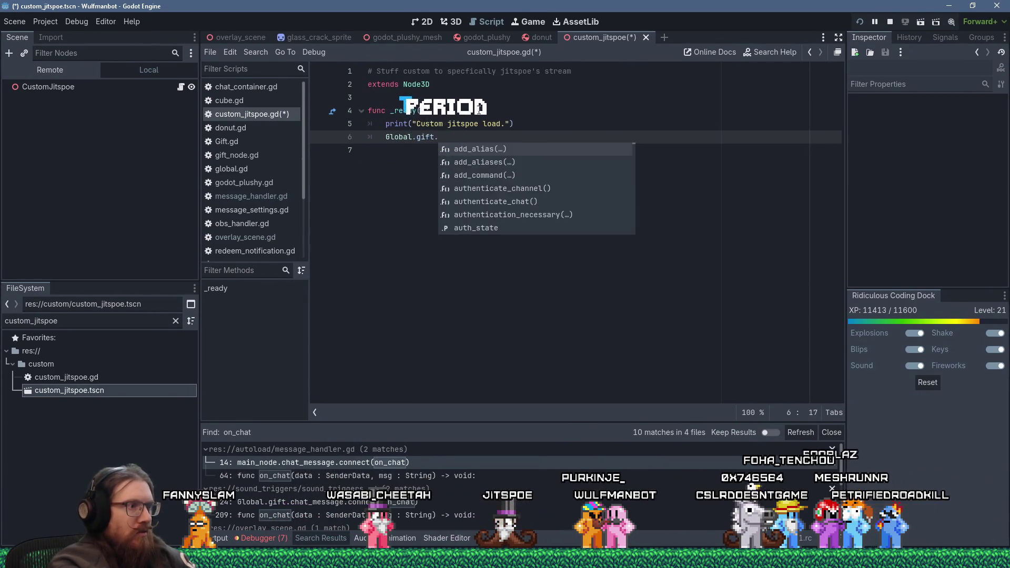
pyautogui.write('chat_message.conn')
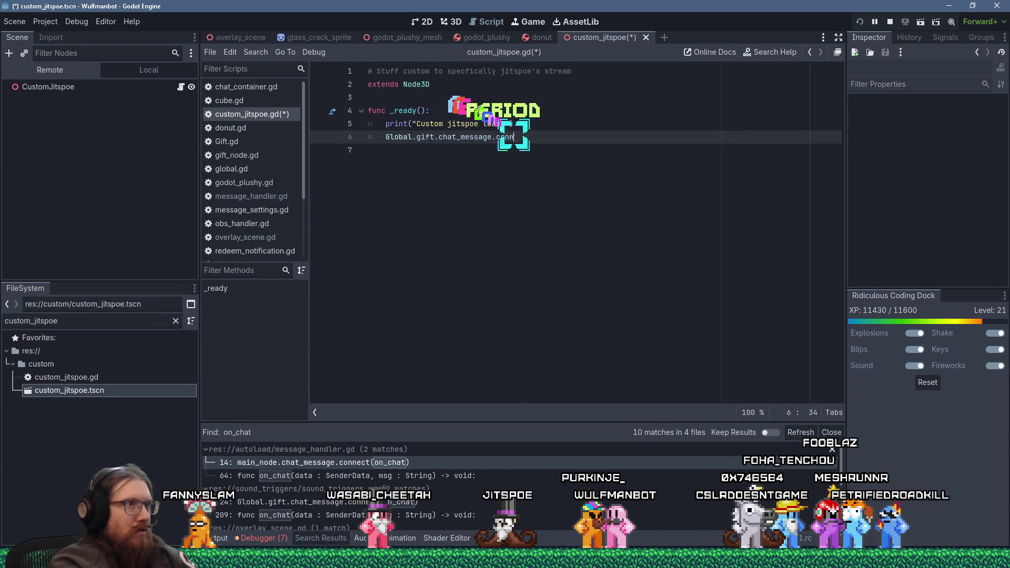
pyautogui.write('ect(_')
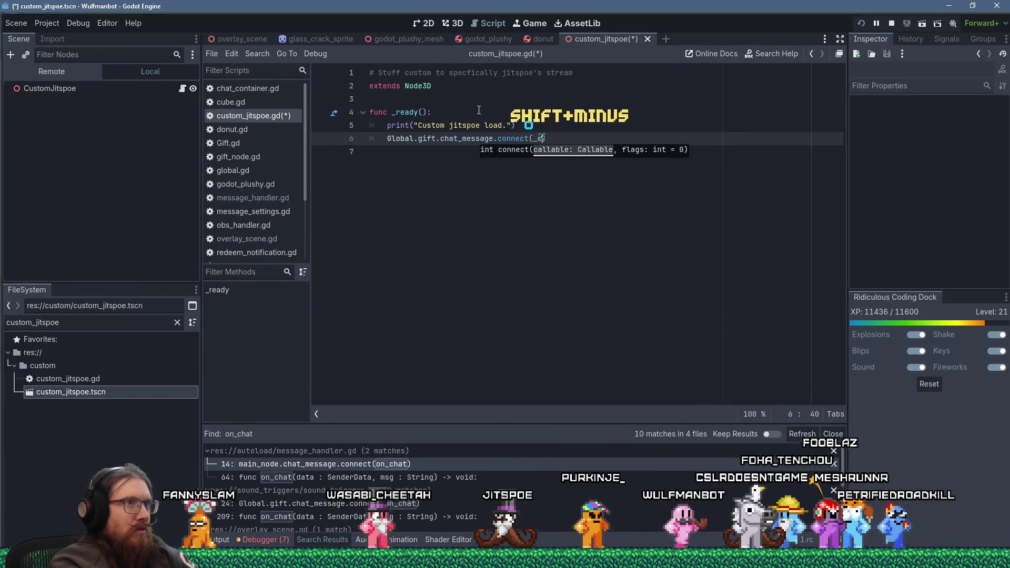
# Step: Complete the connection as Global.gift.chat_message.connect(_on_chat) and add spacing below _ready
pyautogui.press('BackSpace')
pyautogui.write('_on_chat')
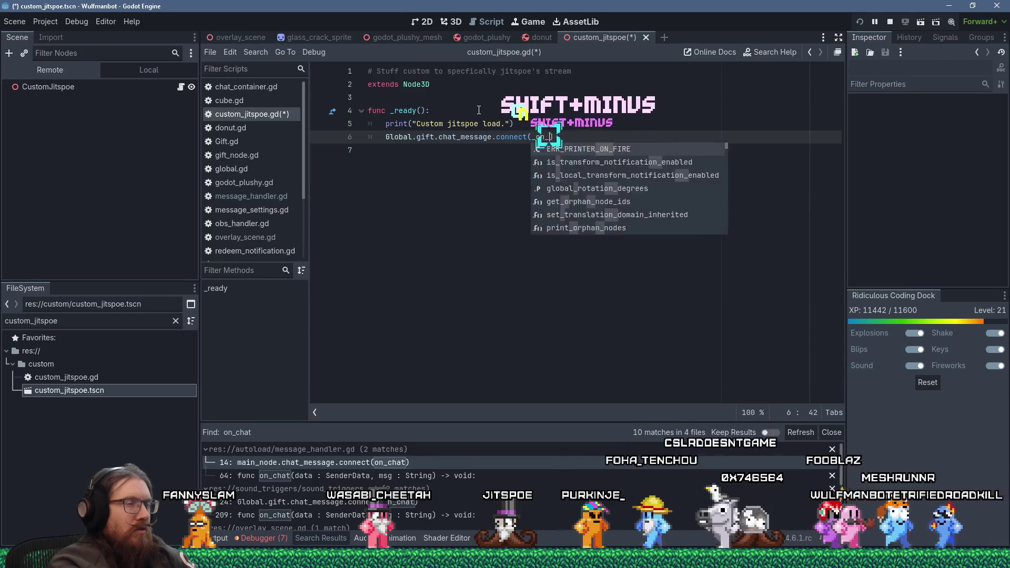
pyautogui.write(')')
pyautogui.press('Return')
pyautogui.press('BackSpace')
# Step: Define func _on_chat(data : SenderData, msg : String) -> void and start its if ("!custom" == msg) check
pyautogui.press('Return')
pyautogui.press('Return')
pyautogui.write('func _on')
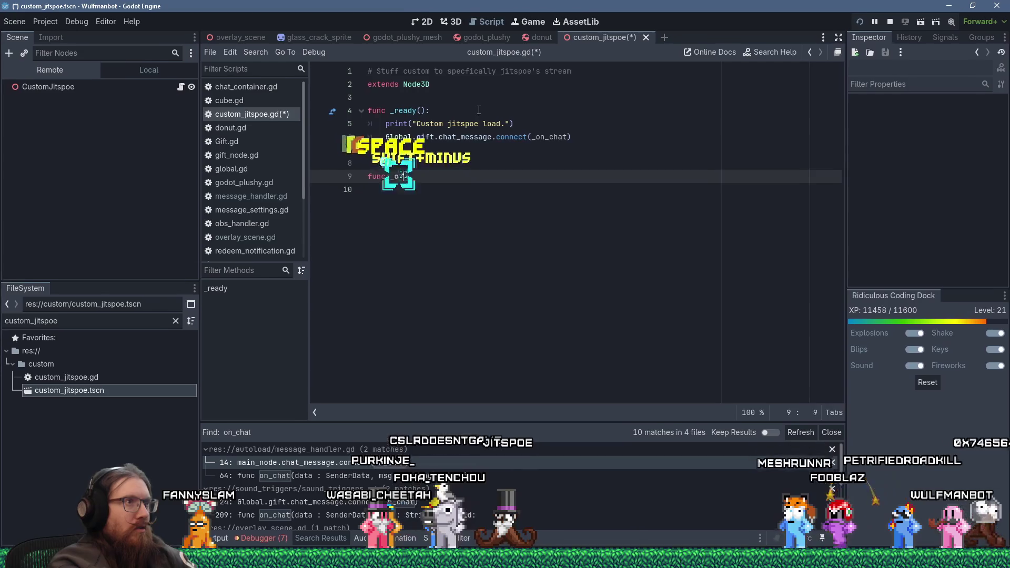
pyautogui.write('_chat(')
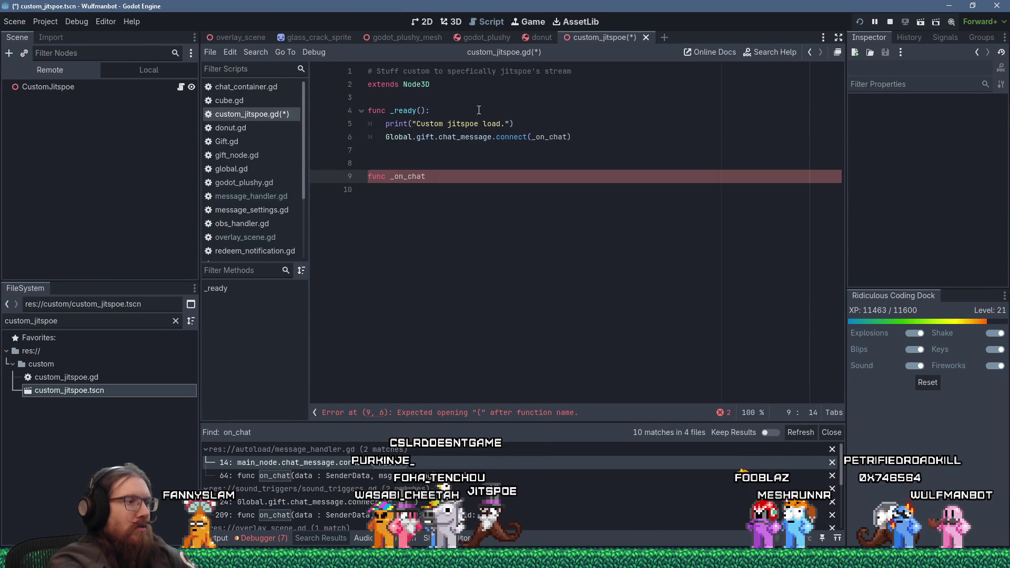
pyautogui.write('data')
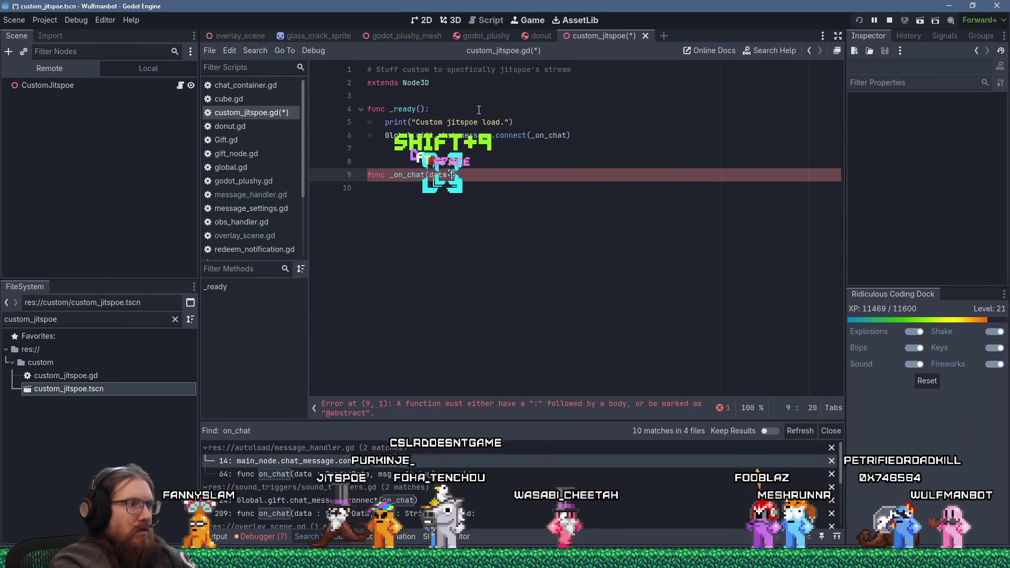
pyautogui.write(' : SenderData,')
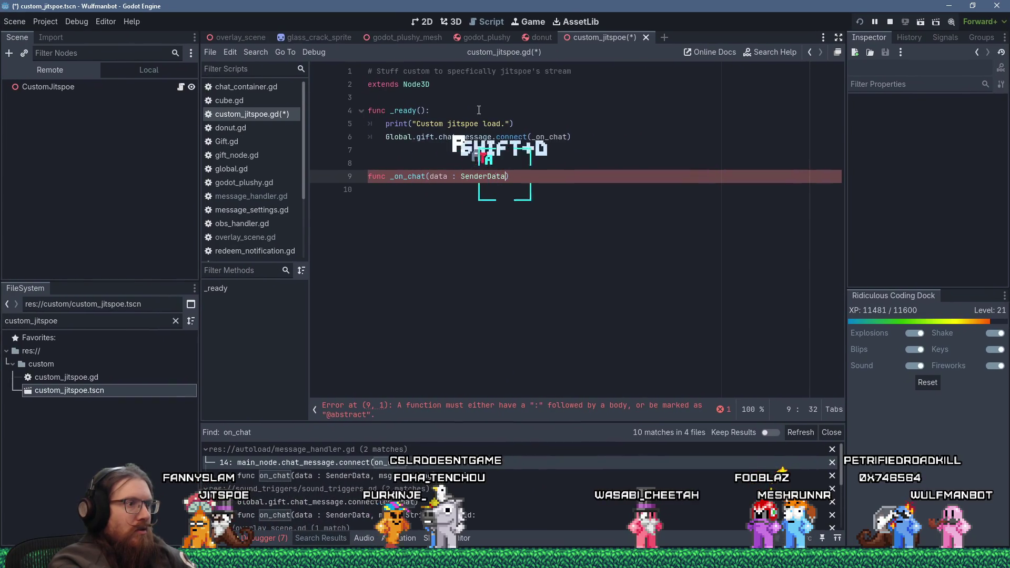
pyautogui.write(' msg : String')
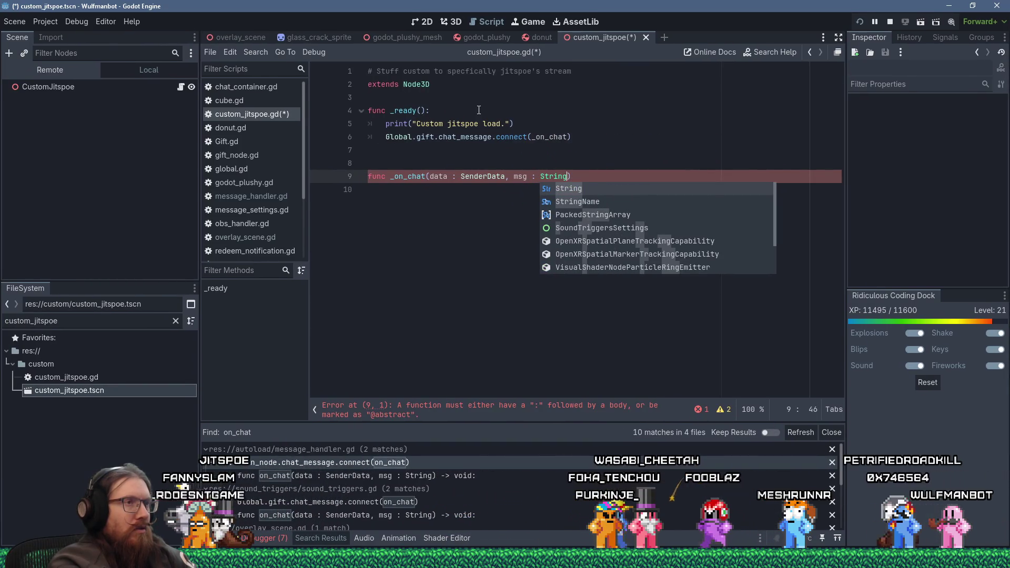
pyautogui.write(') -> void:')
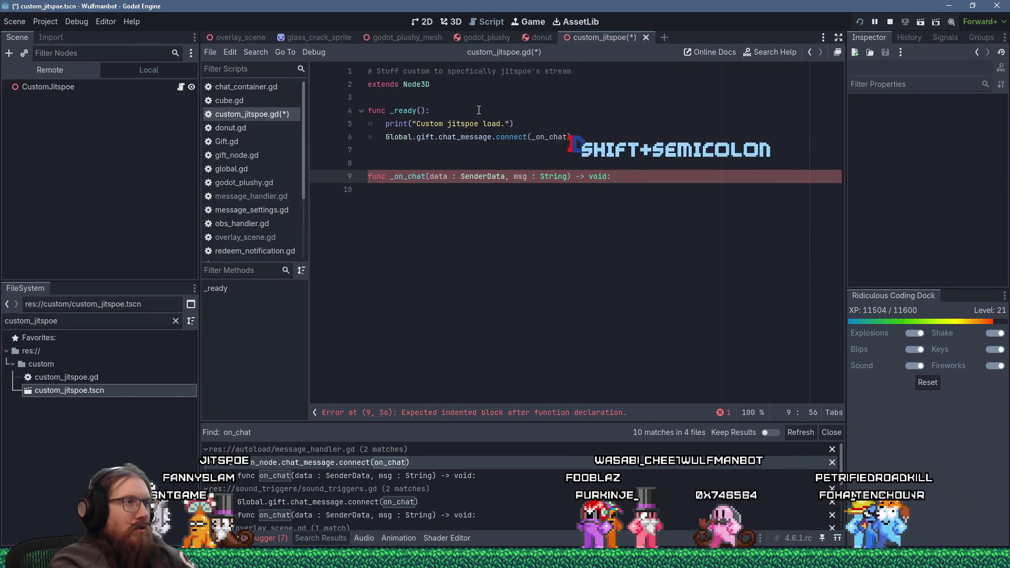
pyautogui.press('Return')
pyautogui.write('if (')
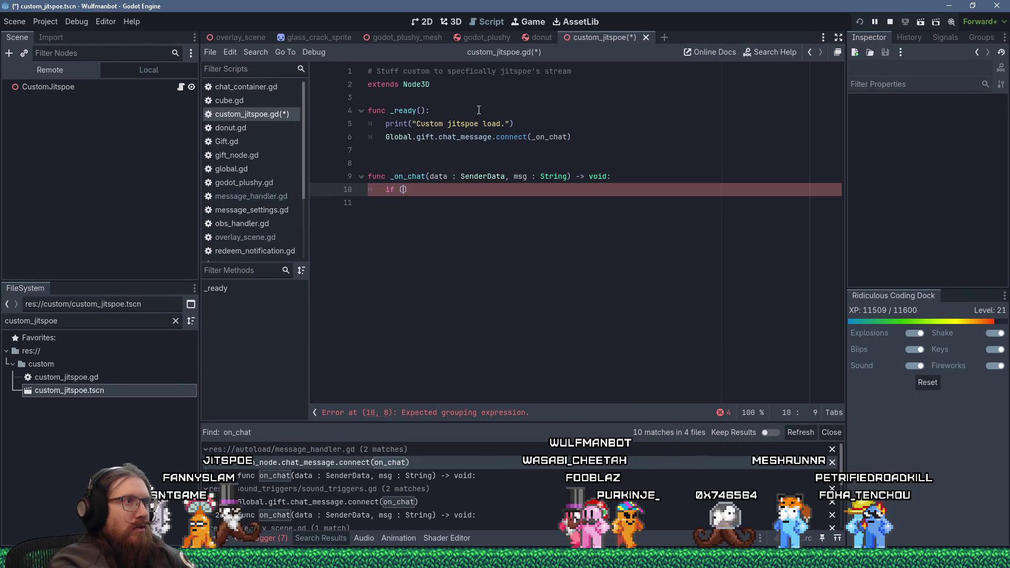
pyautogui.write('"!')
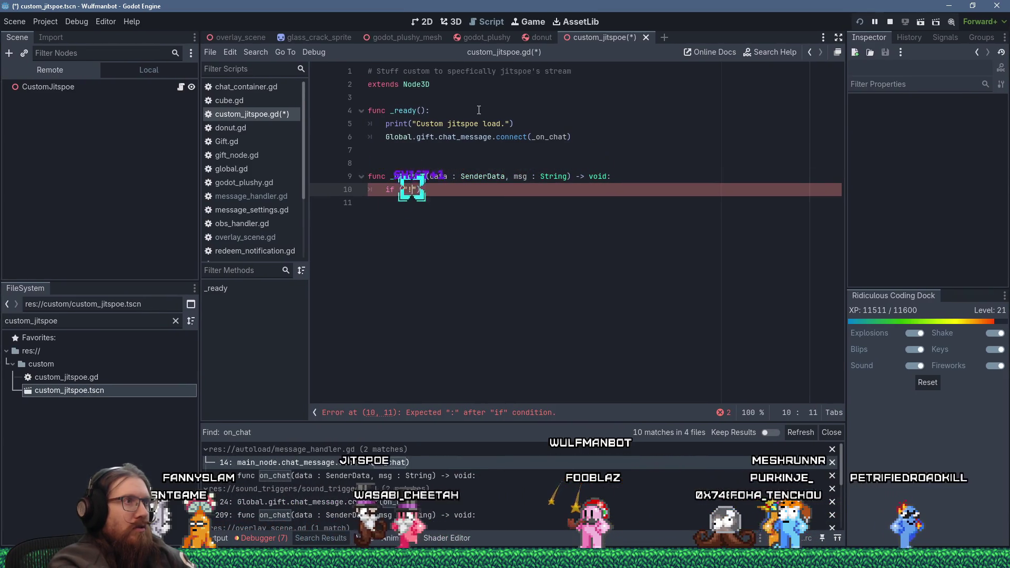
pyautogui.write('custom')
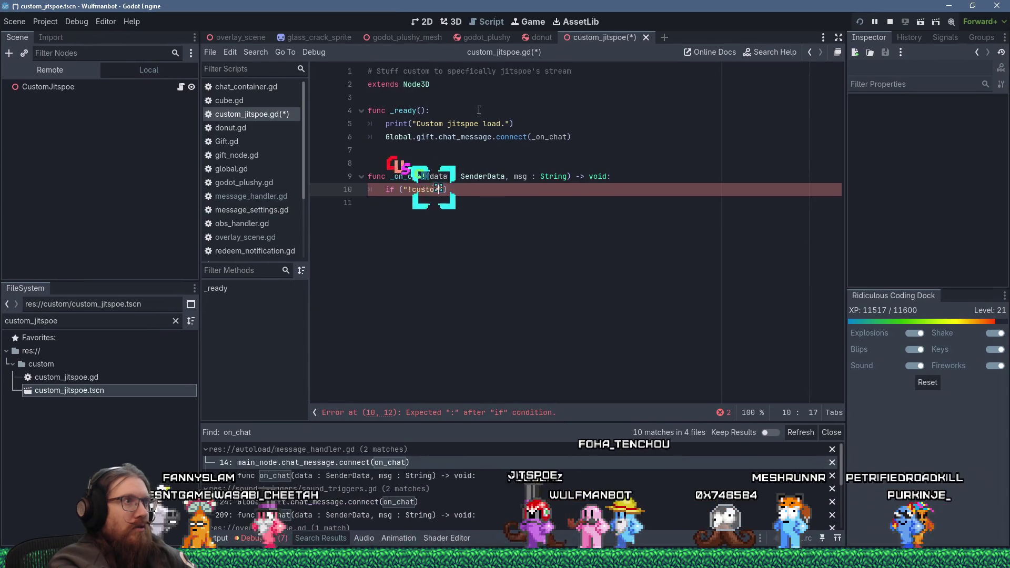
pyautogui.write('"')
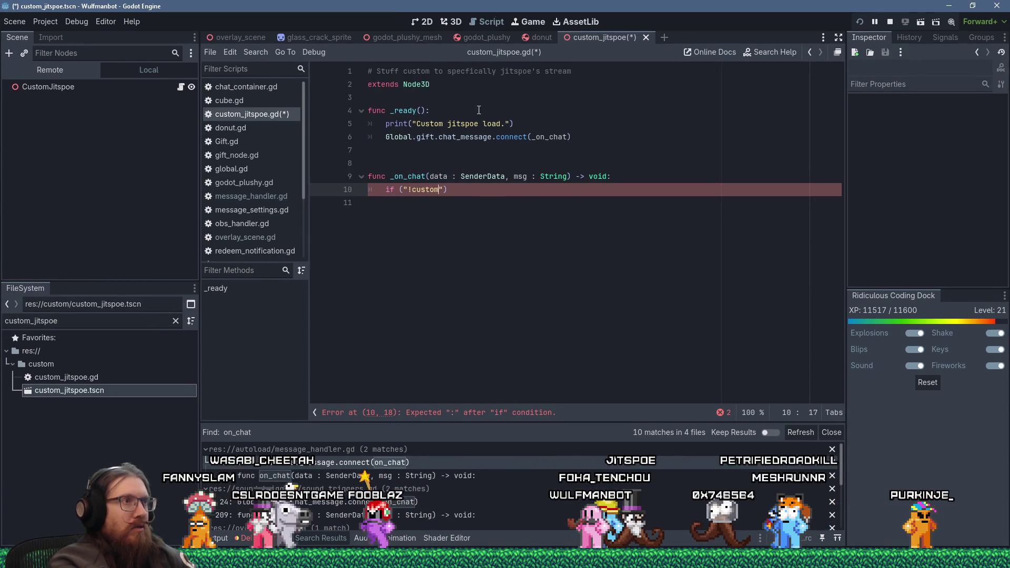
pyautogui.write(' == msg')
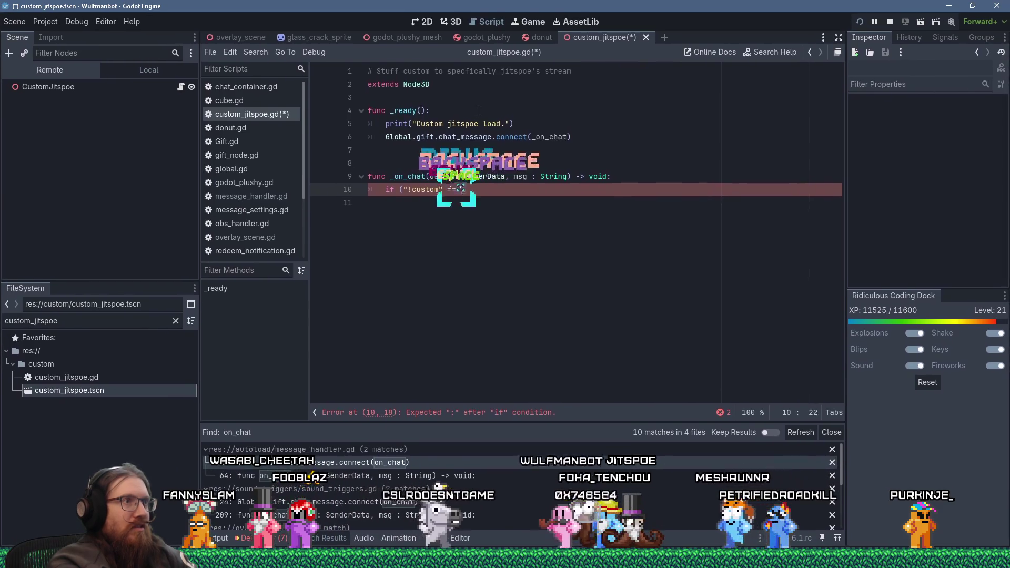
pyautogui.write('):')
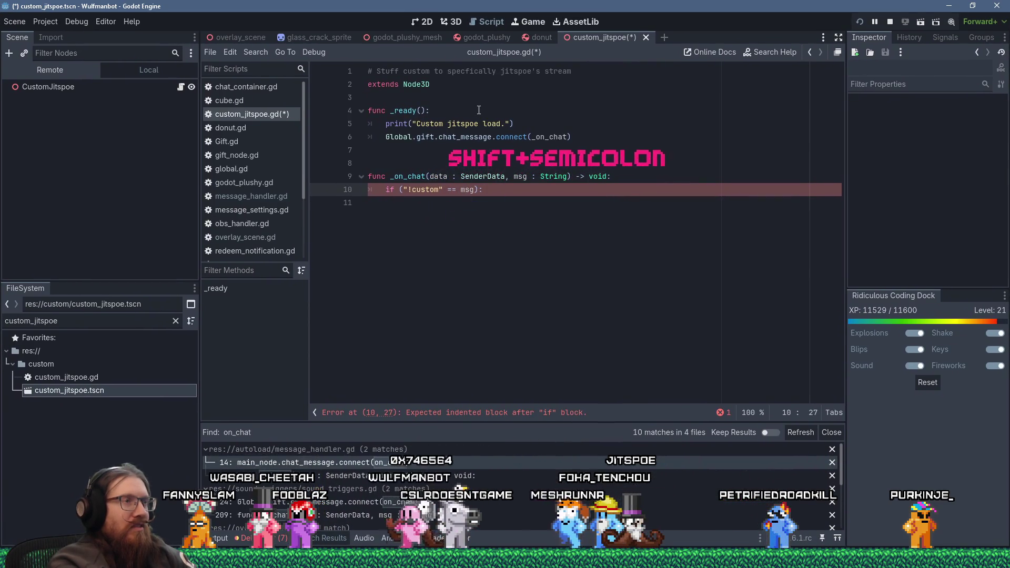
# Step: Open the !custom branch with a Global.gift. call and list the gift members via autocomplete
pyautogui.press('Return')
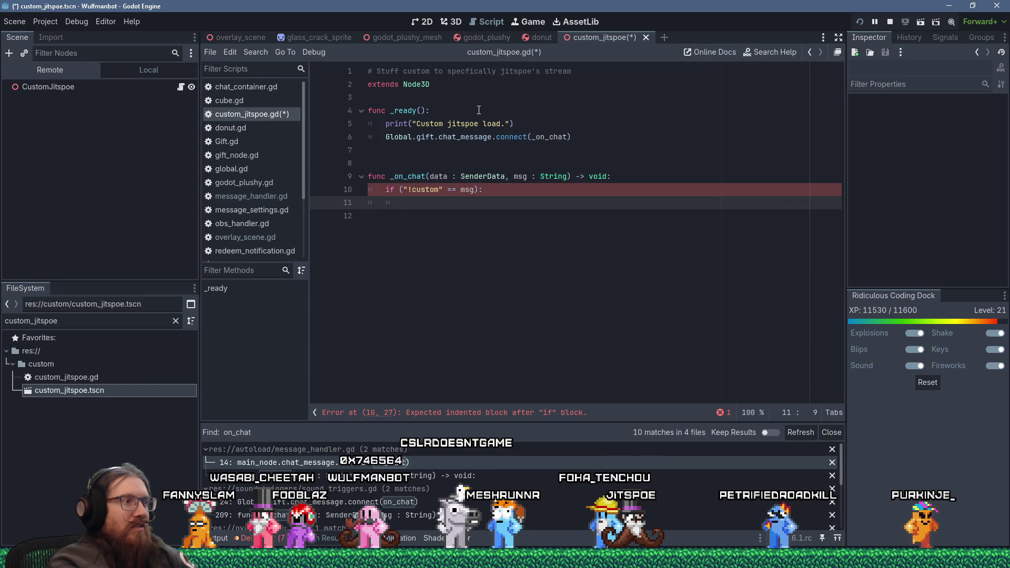
pyautogui.write('Global.gift.')
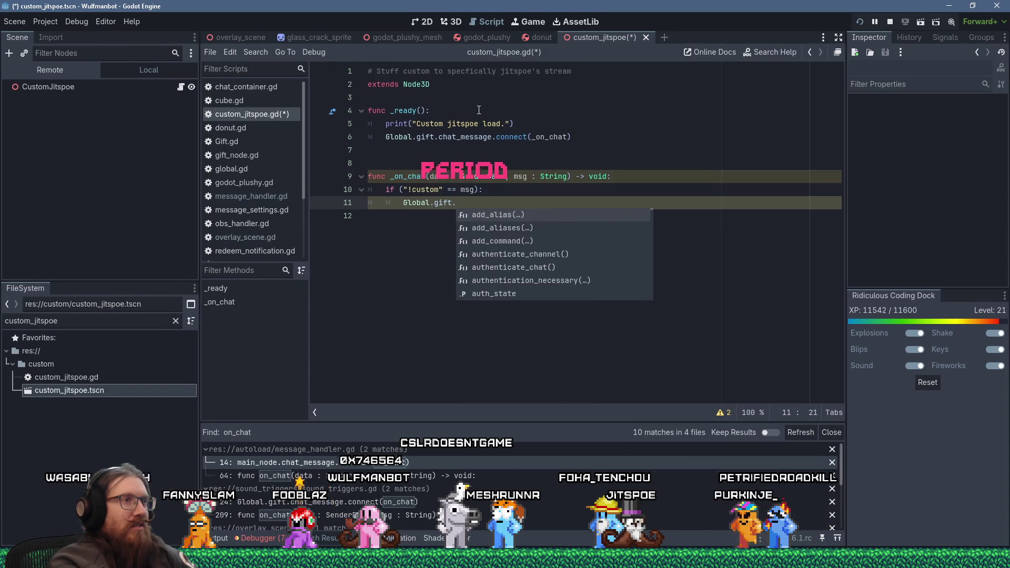
pyautogui.write('bot')
pyautogui.press('BackSpace')
pyautogui.press('BackSpace')
pyautogui.press('BackSpace')
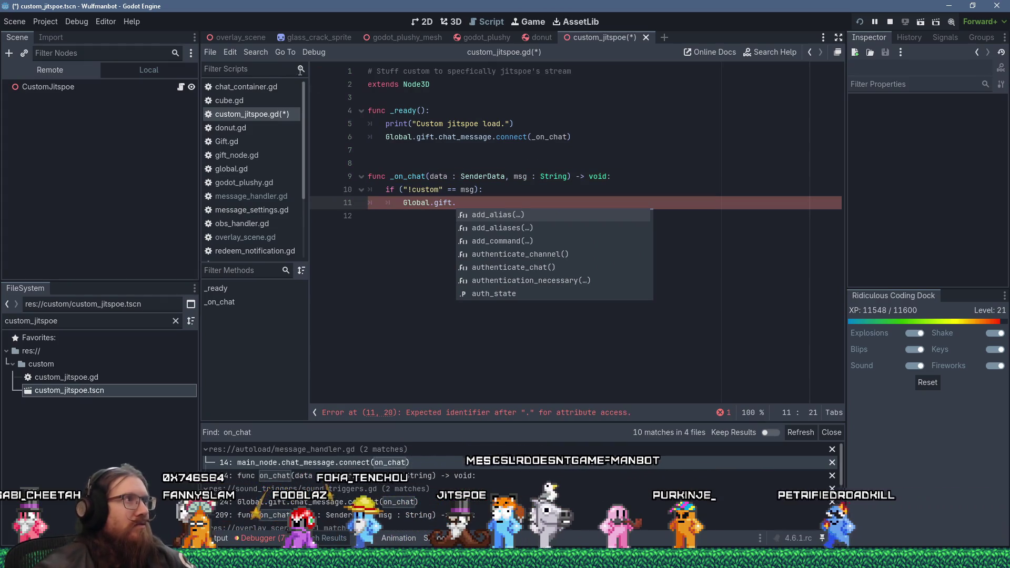
# Step: Search all project scripts for bot_say and open its usage in message_handler.gd
pyautogui.click(256, 52)
pyautogui.click(286, 124)
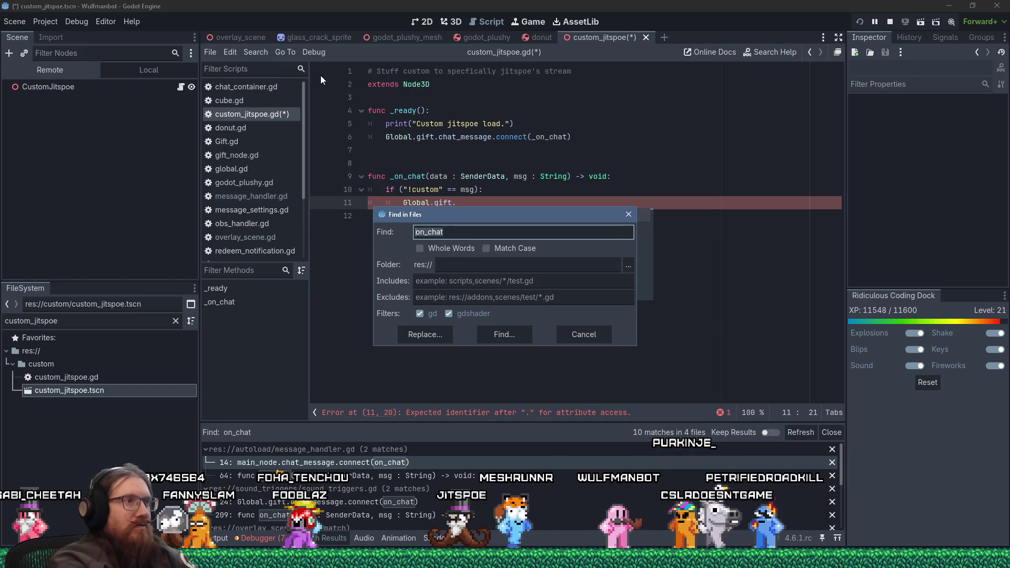
pyautogui.write('_say')
pyautogui.press('Return')
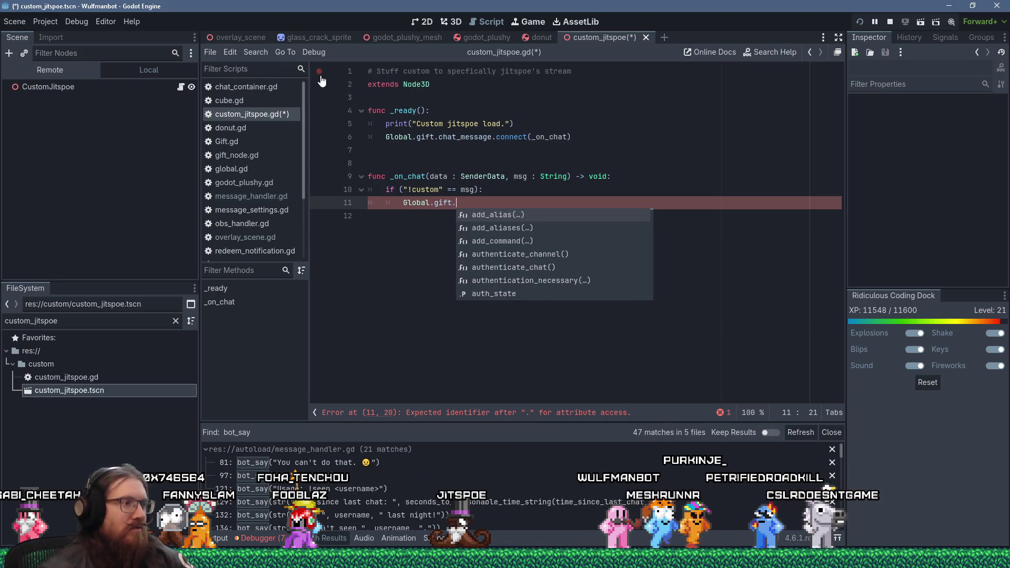
pyautogui.click(388, 462)
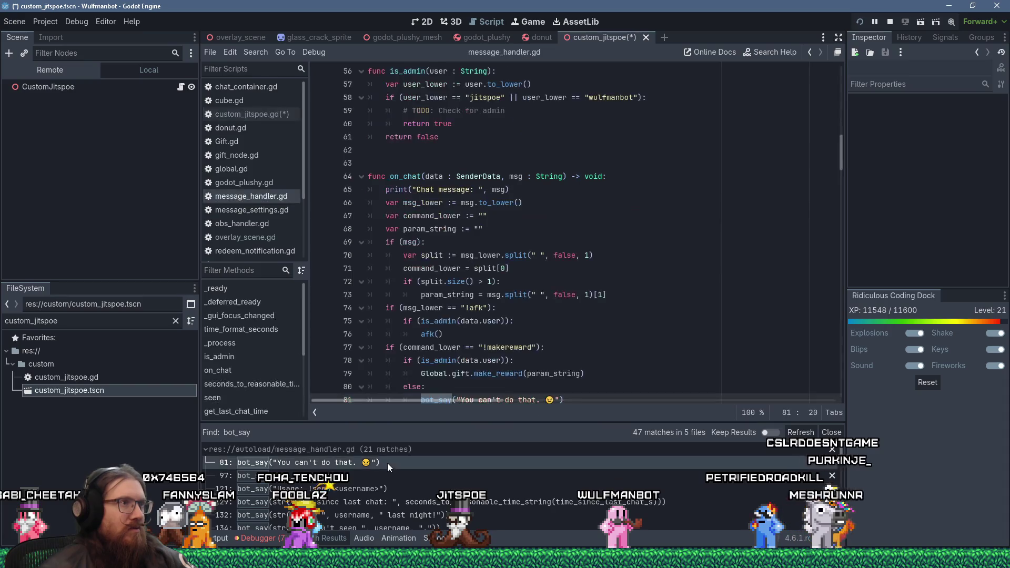
# Step: Find the bot_say definition and main_node's type in message_handler.gd, then return to custom_jitspoe.gd
pyautogui.scroll(2, 470, 272)
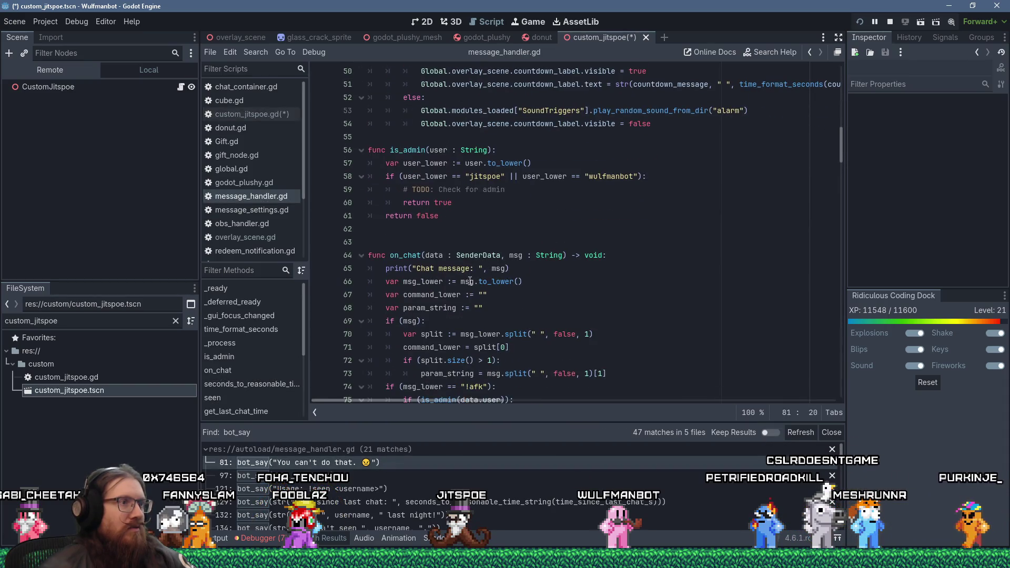
pyautogui.scroll(-1, 470, 282)
pyautogui.click(577, 250)
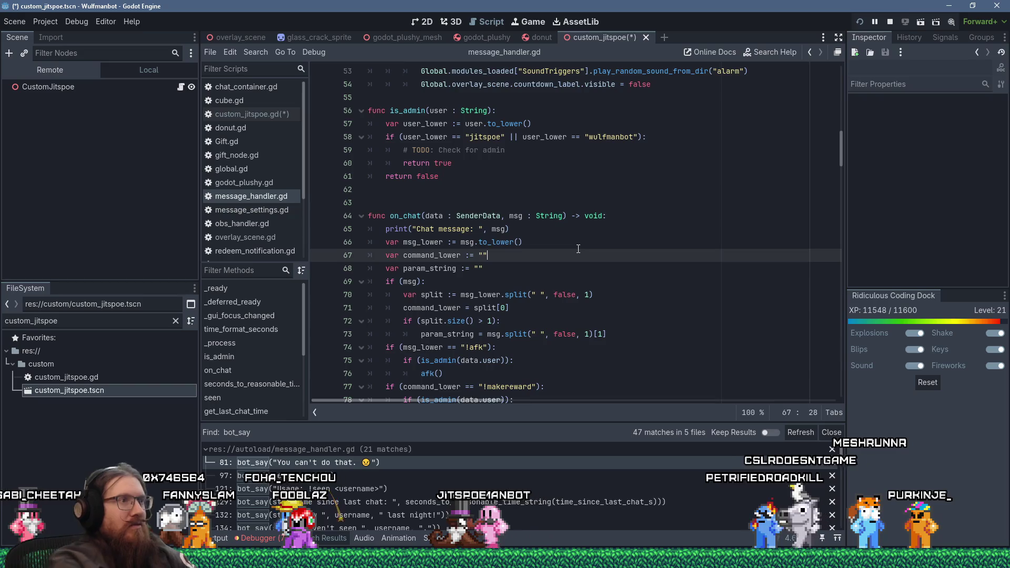
pyautogui.hotkey('ctrl', 'f')
pyautogui.write('bot_say')
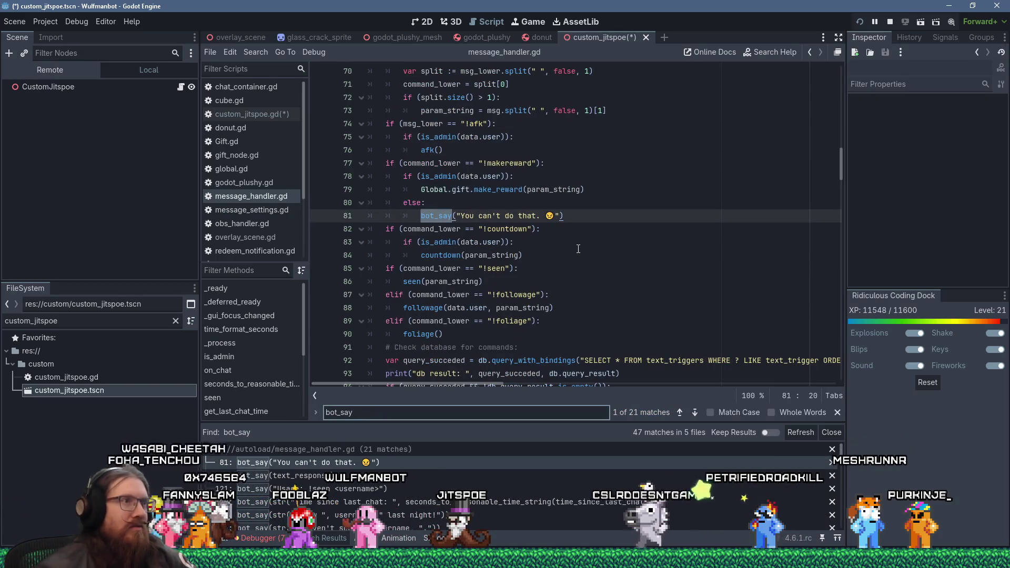
pyautogui.keyDown('ctrl'); pyautogui.click(437, 217); pyautogui.keyUp('ctrl')
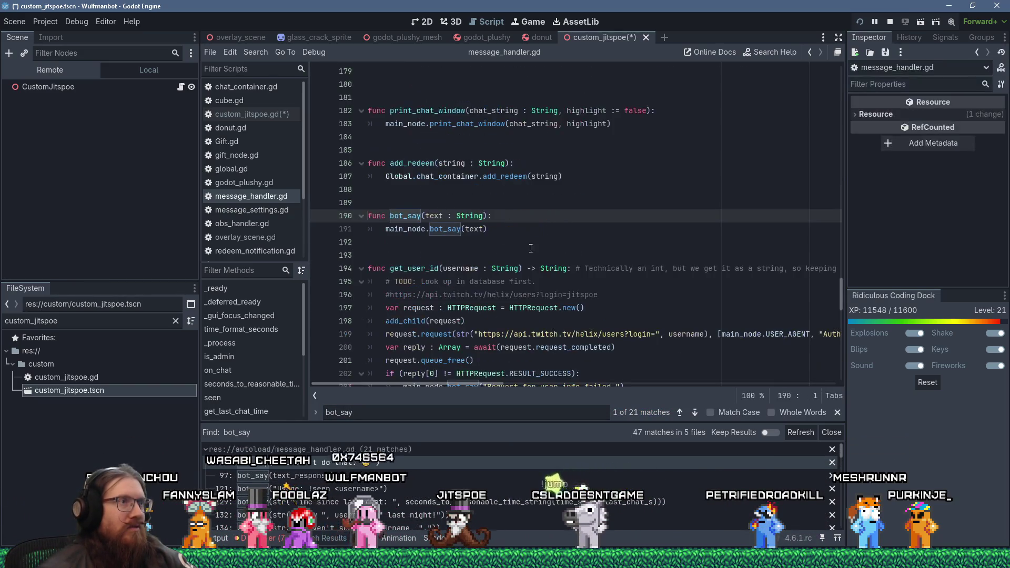
pyautogui.keyDown('ctrl'); pyautogui.click(418, 231); pyautogui.keyUp('ctrl')
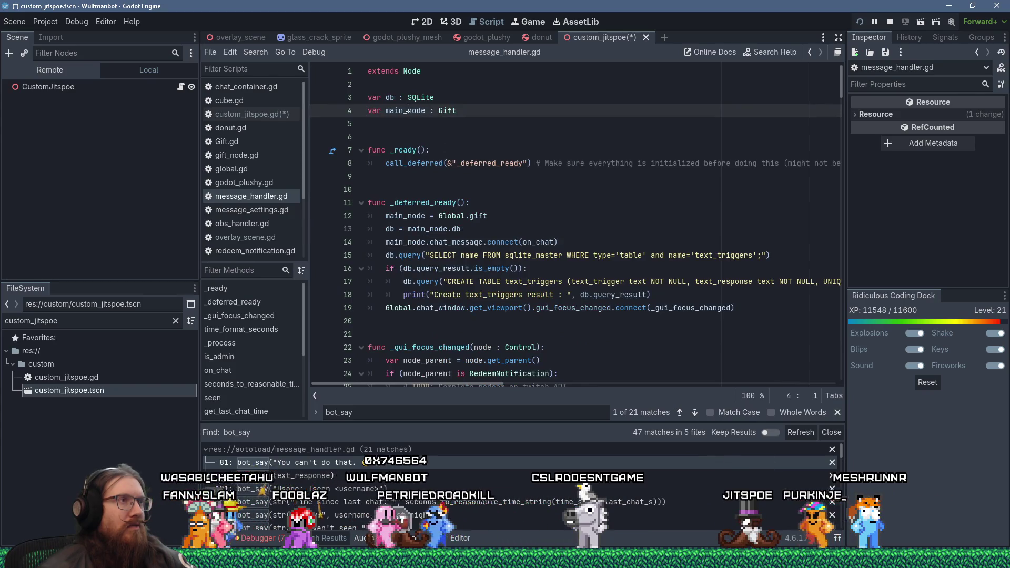
pyautogui.click(286, 116)
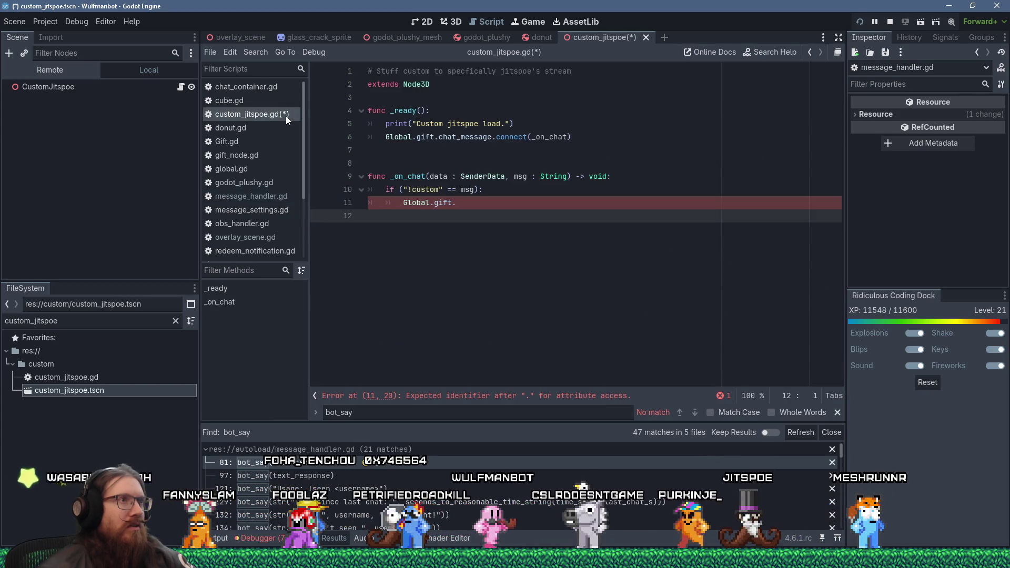
# Step: Complete line 11 as Global.gift.bot_say("Custom test.")
pyautogui.click(493, 202)
pyautogui.write('bot_say("Custom test.')
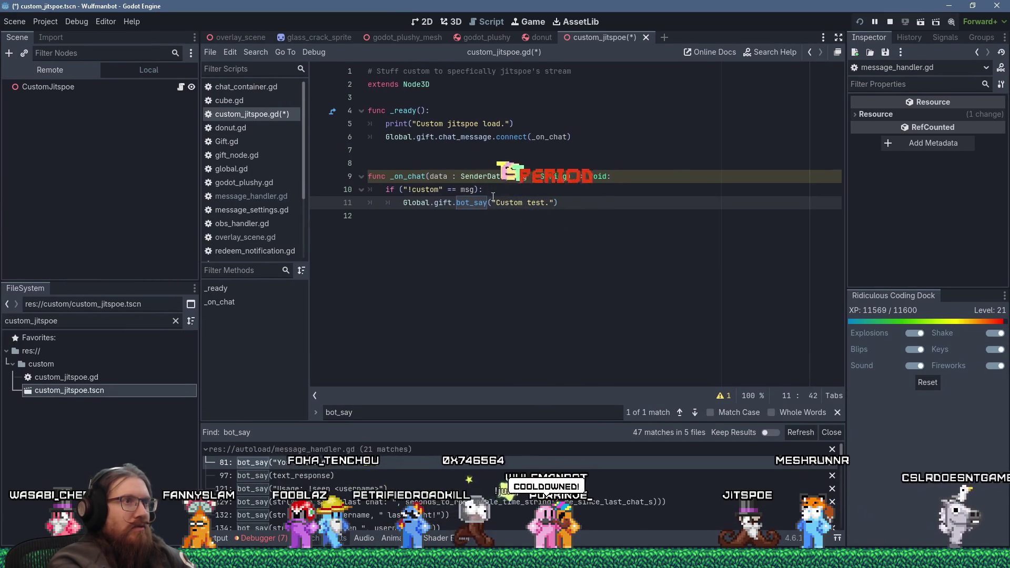
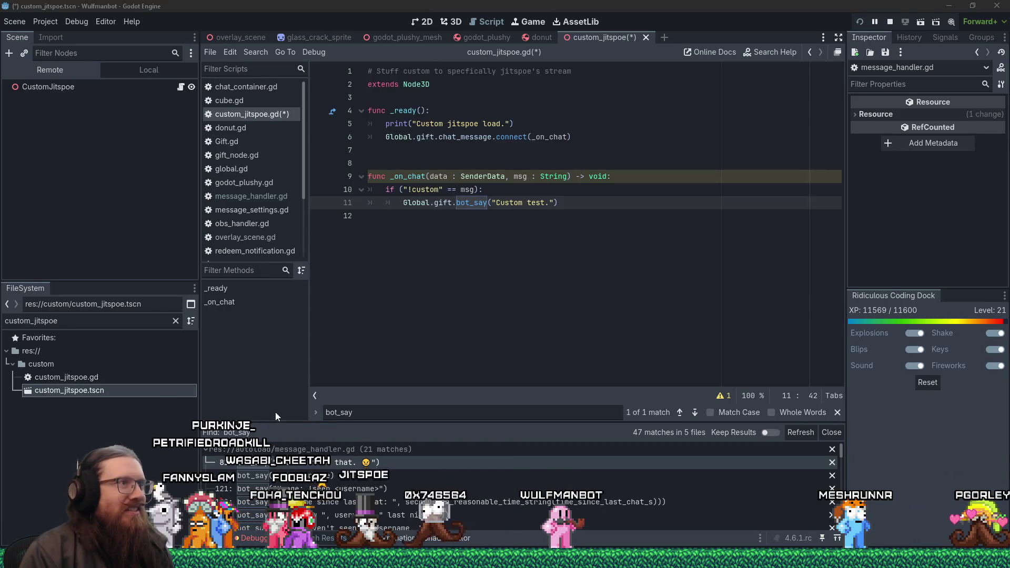
# Step: Inspect the _on_chat declaration and its unused data parameter warning
pyautogui.click(601, 217)
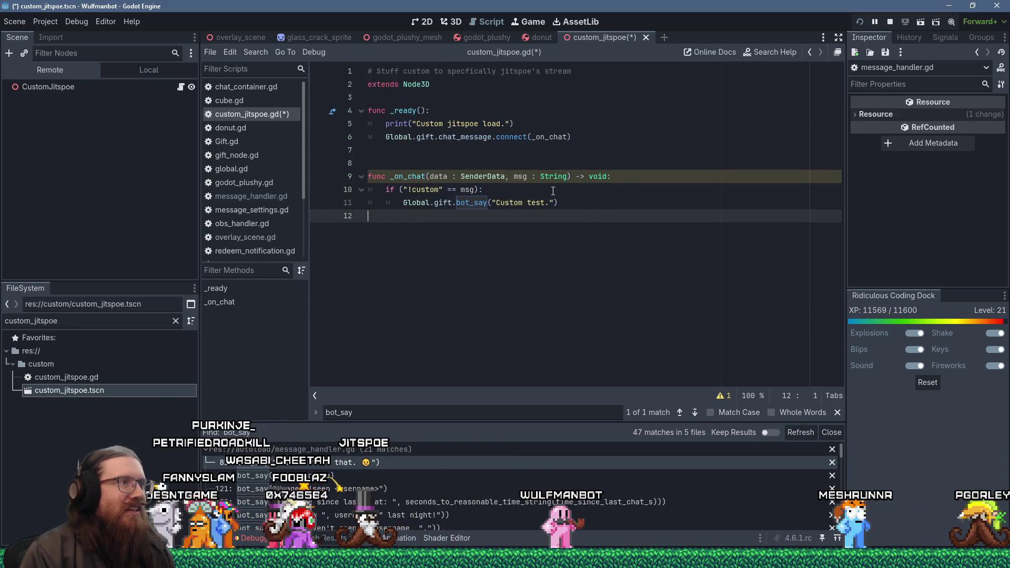
pyautogui.click(417, 176)
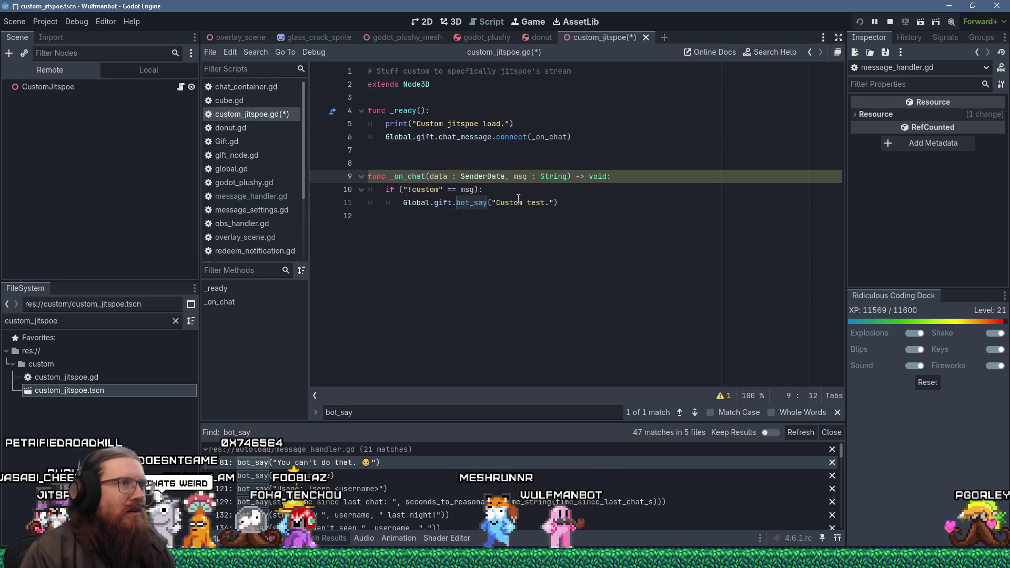
pyautogui.click(484, 240)
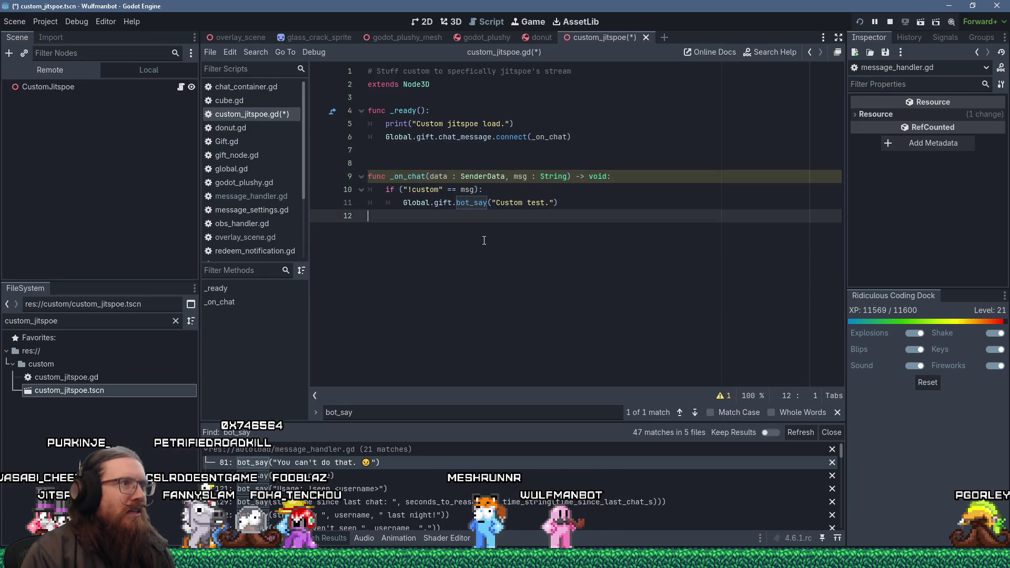
pyautogui.click(722, 396)
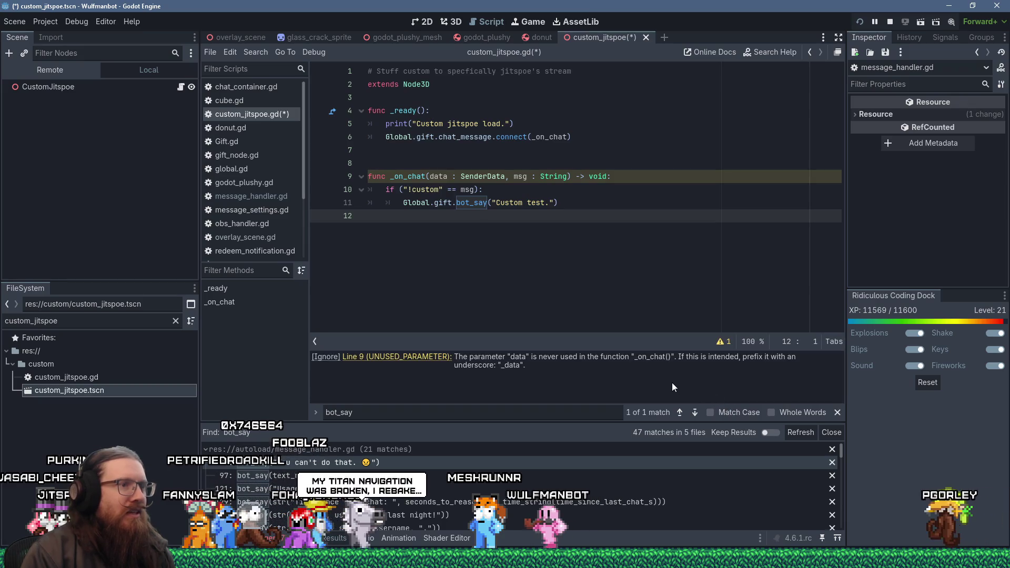
pyautogui.click(430, 176)
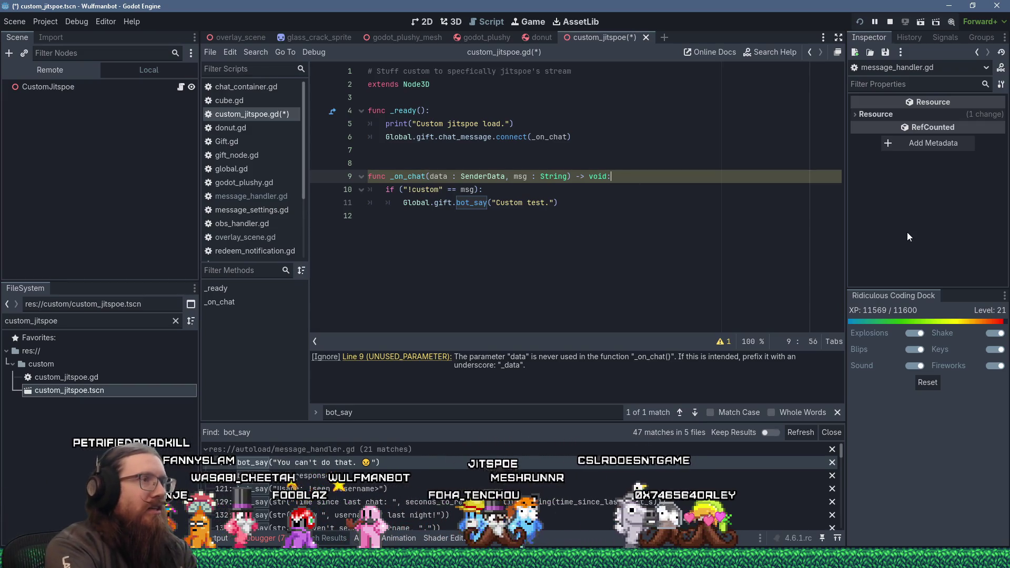
# Step: Add an outdented line after the bot_say call and start typing 'if'
pyautogui.press('Down')
pyautogui.press('Down')
pyautogui.press('Return')
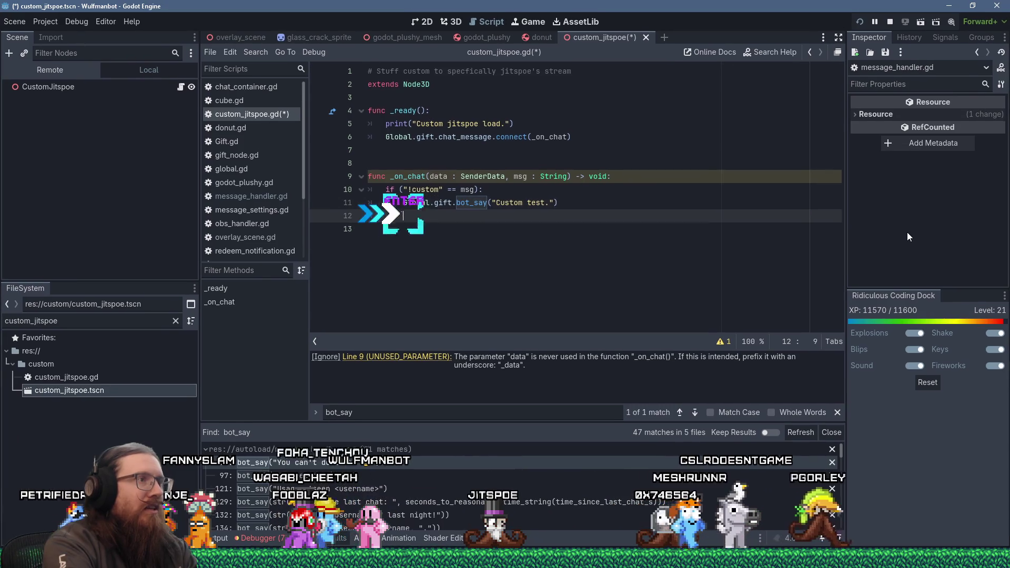
pyautogui.press('BackSpace')
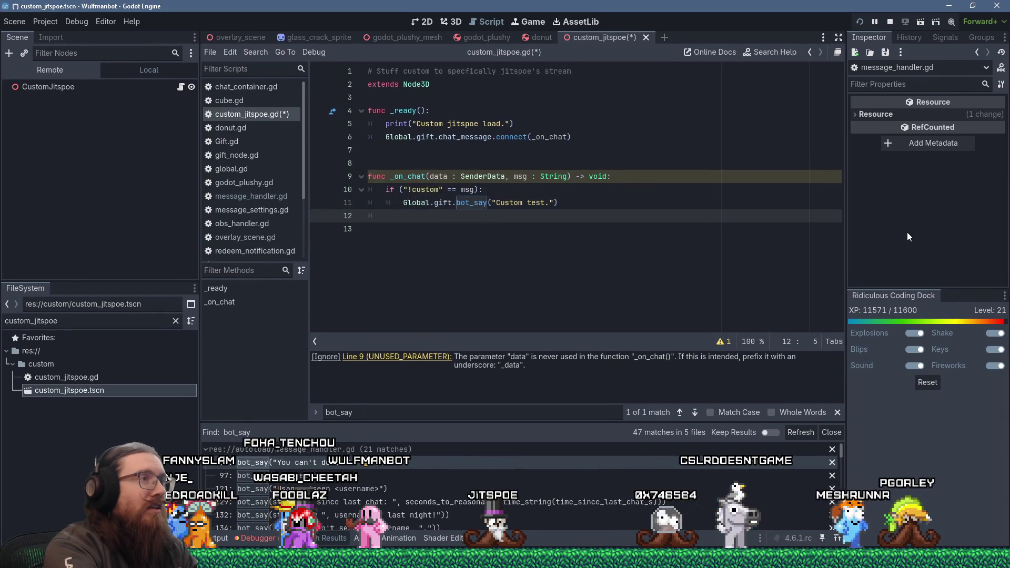
pyautogui.write('if')
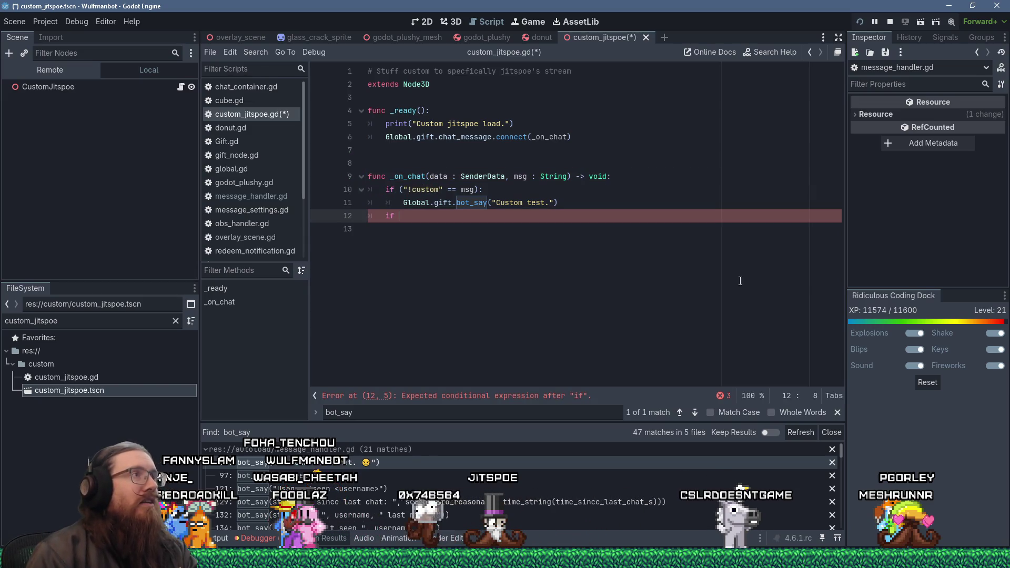
# Step: Find is_admin across all project files and open its match in message_handler.gd
pyautogui.click(250, 47)
pyautogui.click(281, 129)
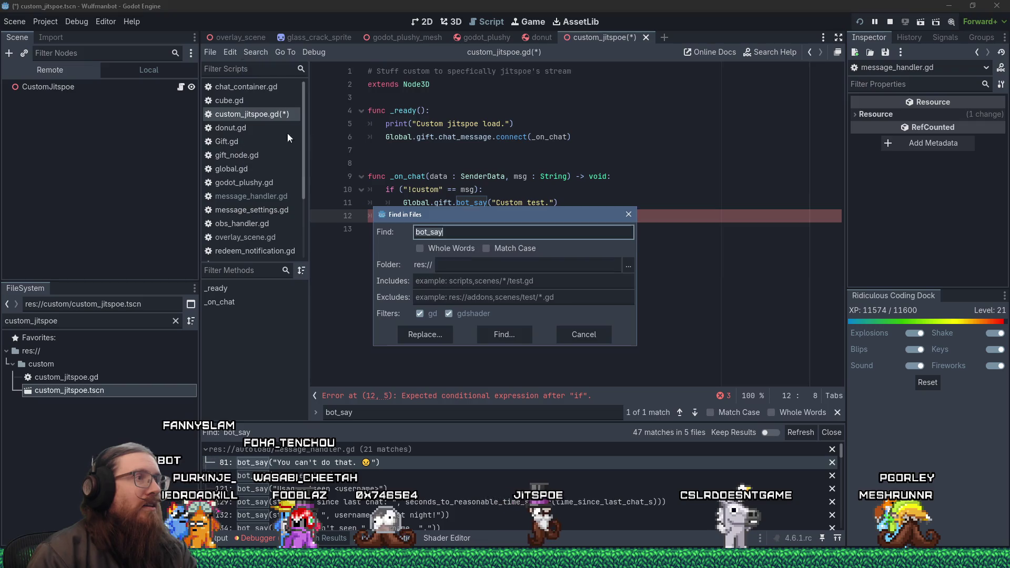
pyautogui.write('is_admin')
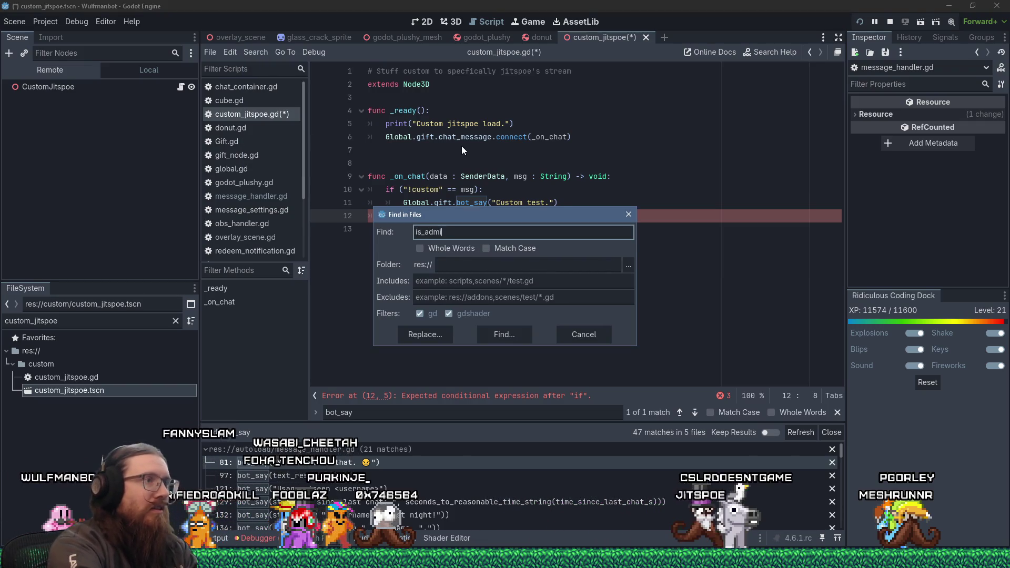
pyautogui.press('Return')
pyautogui.scroll(-2, 453, 454)
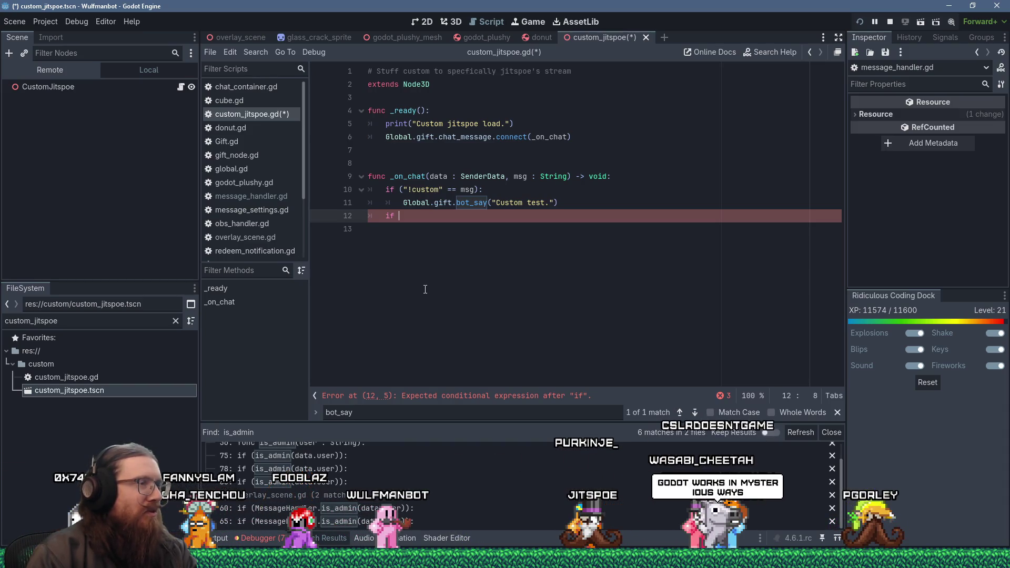
pyautogui.scroll(2, 346, 472)
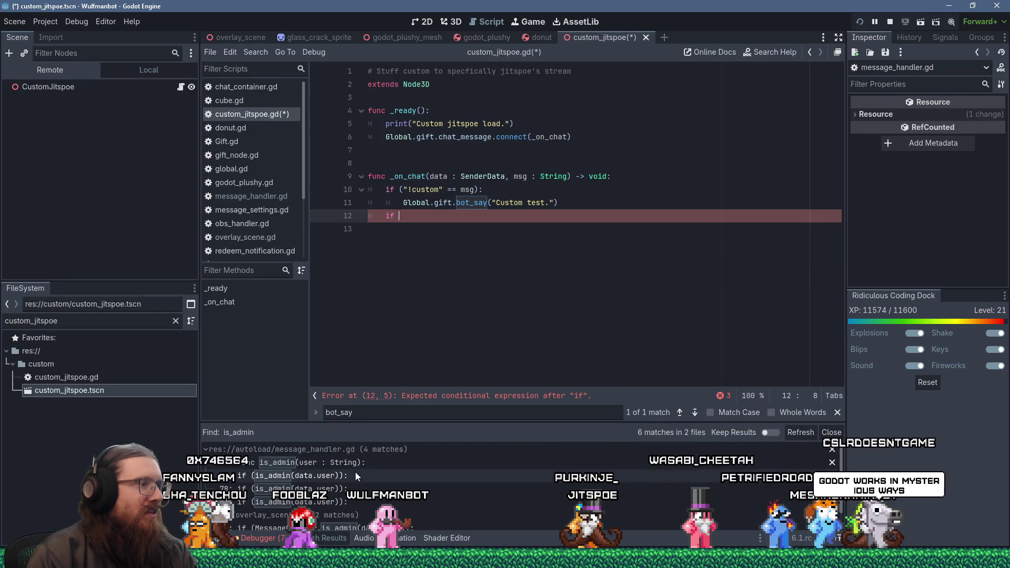
pyautogui.click(354, 473)
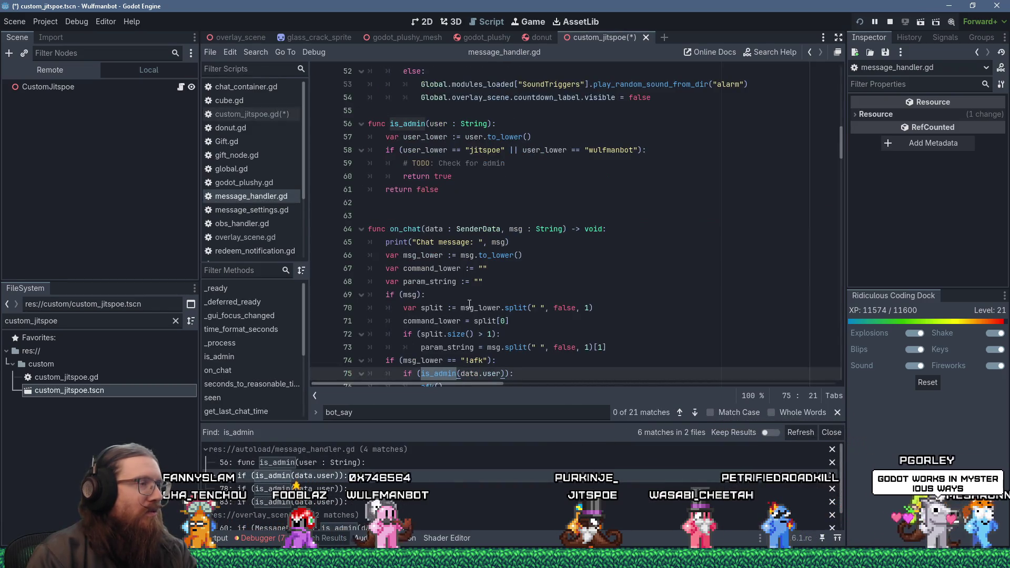
# Step: Jump to message_handler.gd's is_admin definition and select its body, lines 57–61
pyautogui.scroll(-1, 421, 337)
pyautogui.click(436, 325)
pyautogui.keyDown('ctrl'); pyautogui.click(438, 334); pyautogui.keyUp('ctrl')
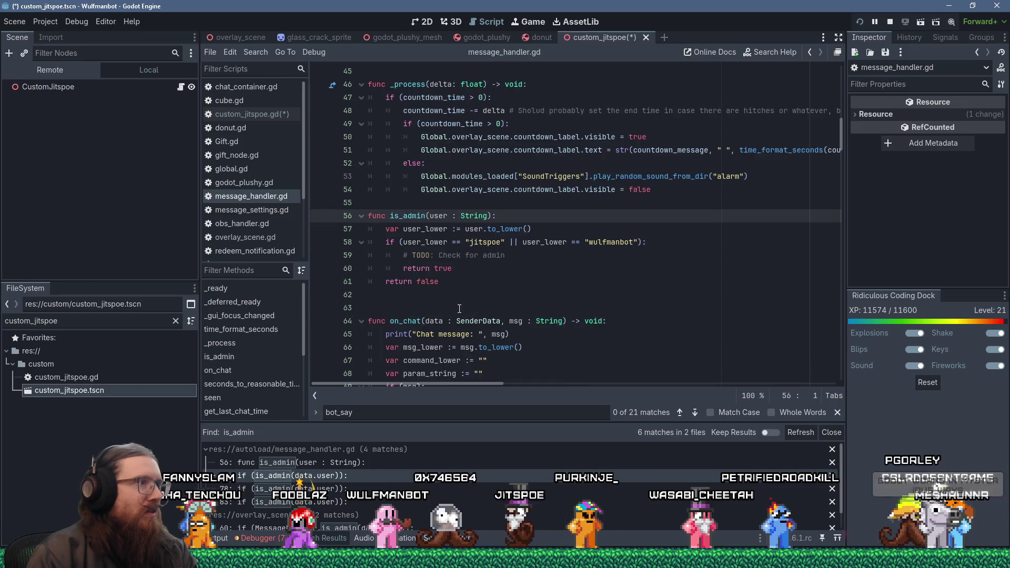
pyautogui.scroll(1, 461, 304)
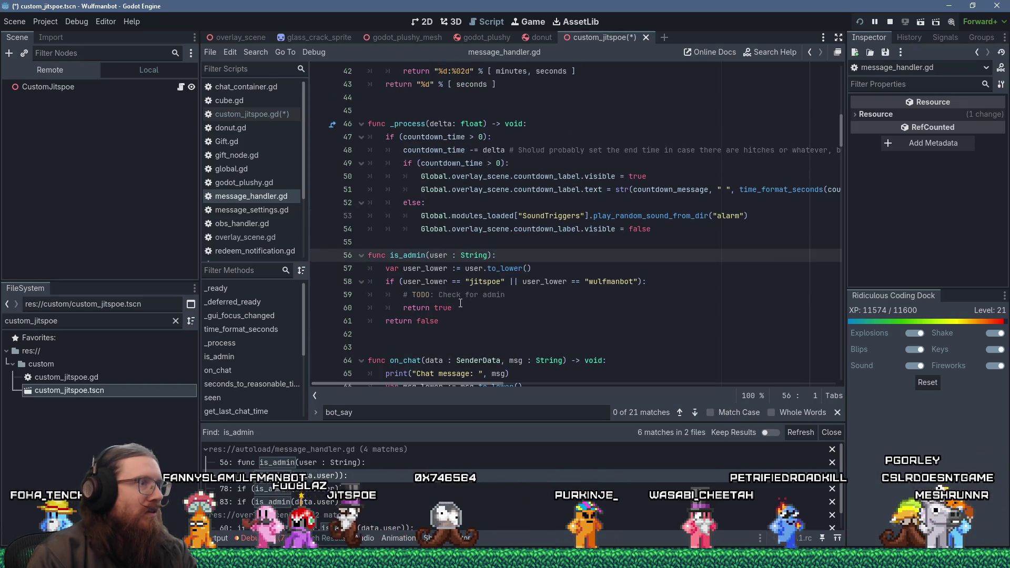
pyautogui.click(469, 324)
pyautogui.moveTo(469, 325); pyautogui.dragTo(334, 274)
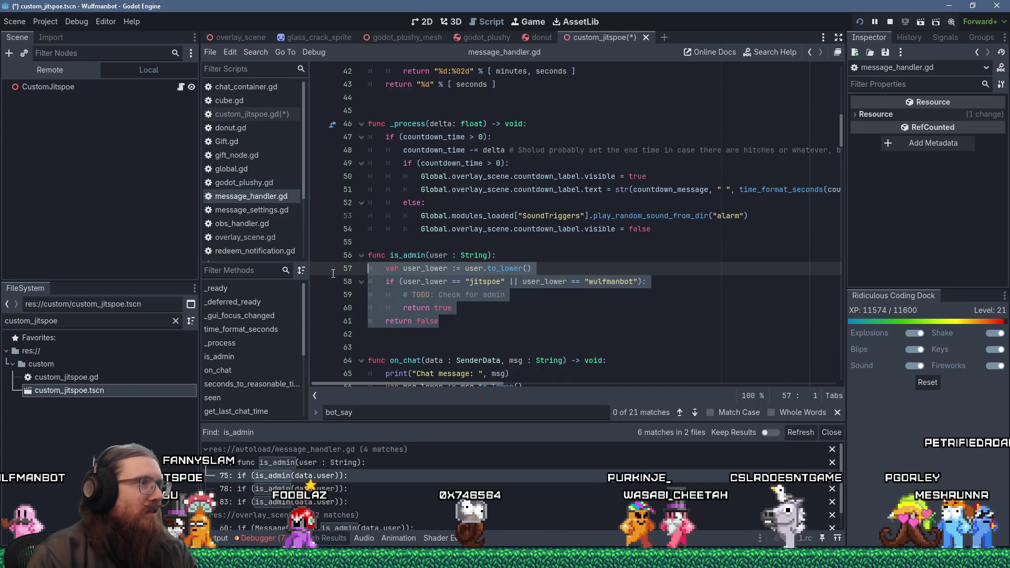
pyautogui.click(429, 227)
# Step: Open global.gd and go to its empty last line 96
pyautogui.keyDown('ctrl'); pyautogui.click(429, 227); pyautogui.keyUp('ctrl')
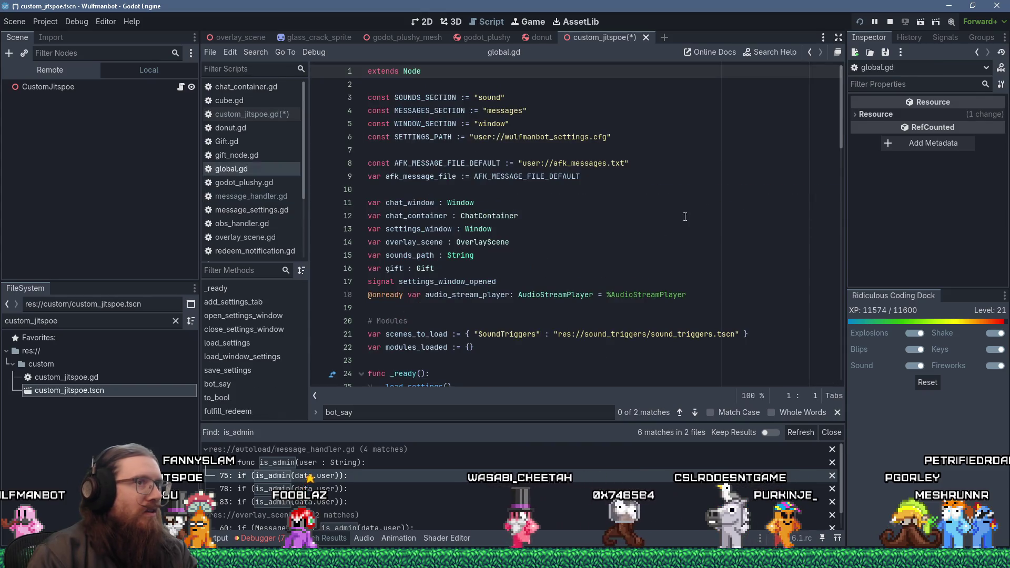
pyautogui.scroll(-10, 837, 179)
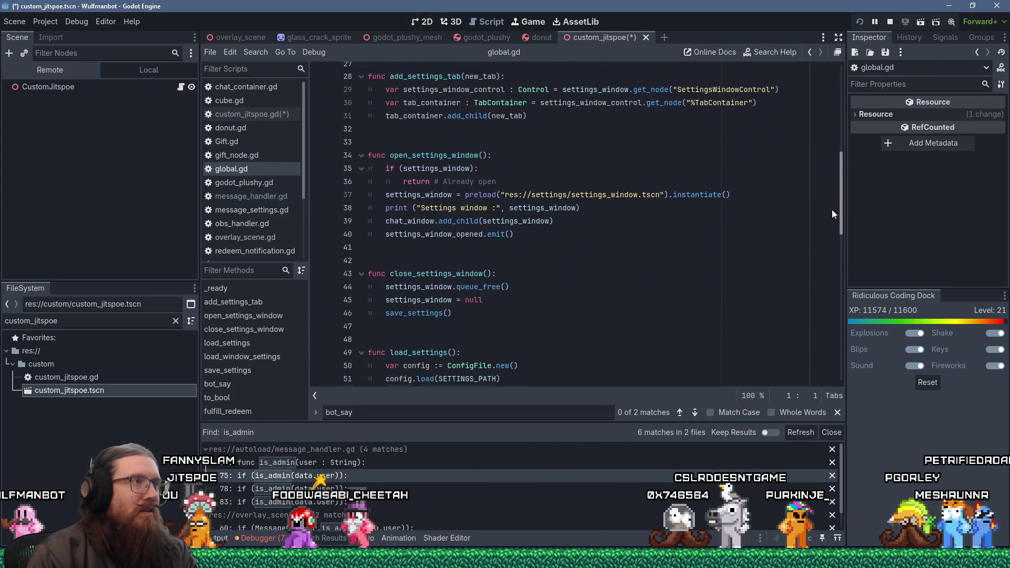
pyautogui.scroll(-8, 829, 231)
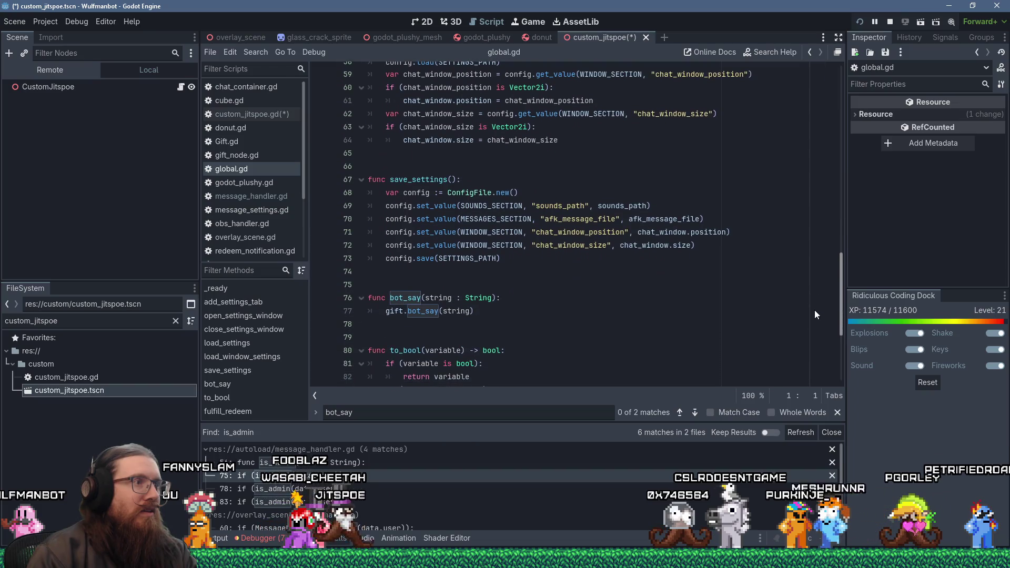
pyautogui.scroll(-3, 814, 315)
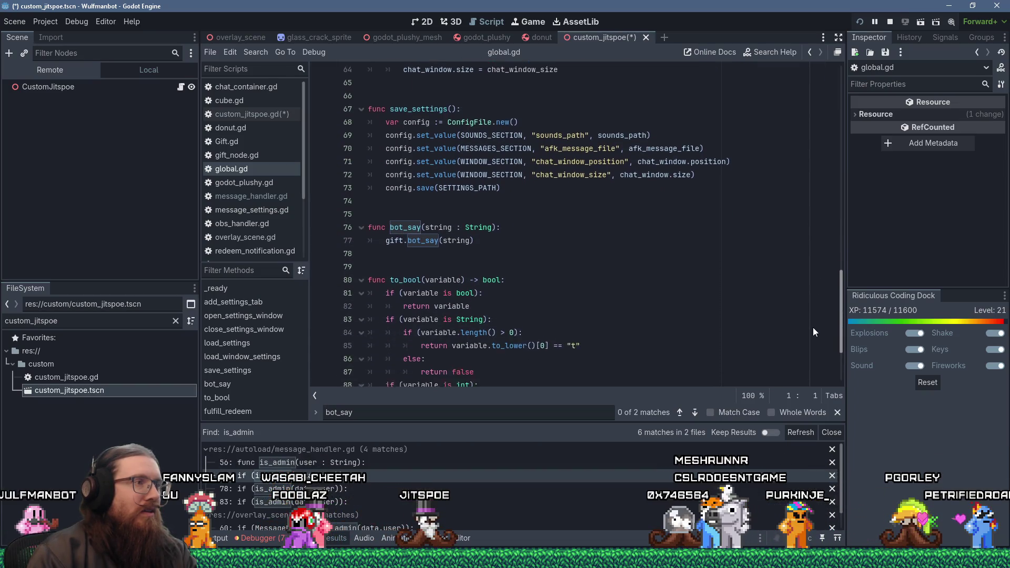
pyautogui.scroll(-1, 812, 342)
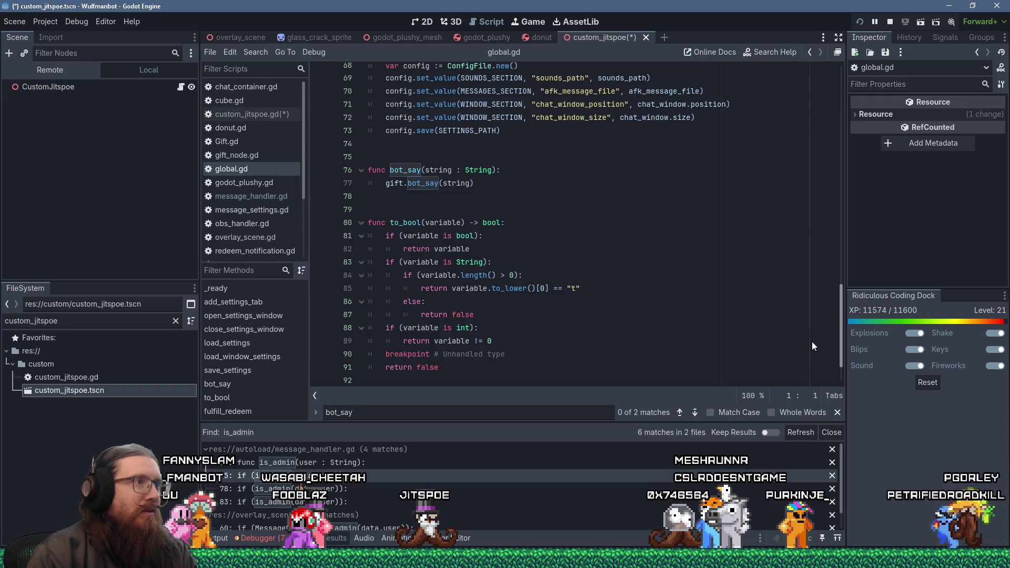
pyautogui.scroll(-2, 813, 343)
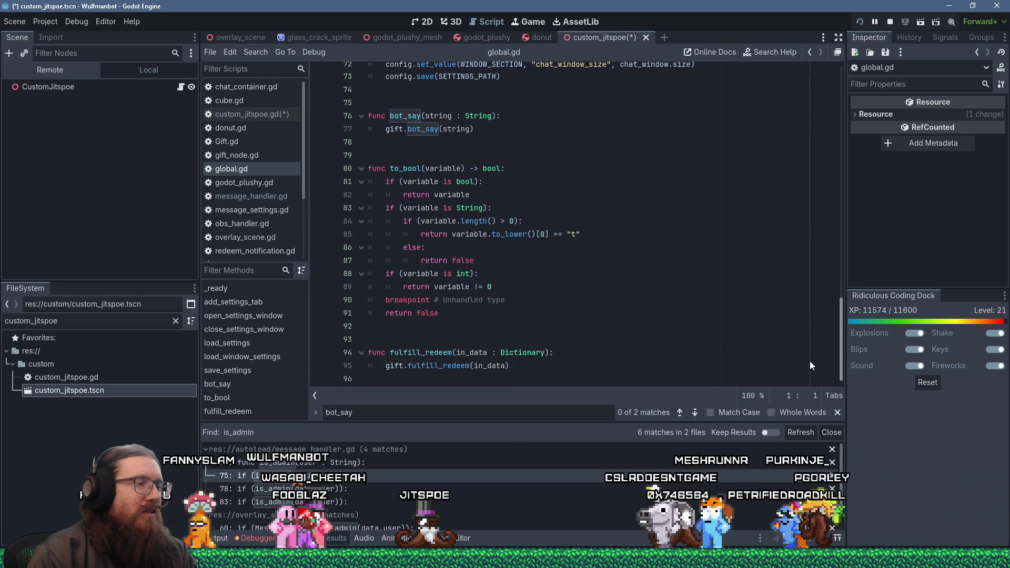
pyautogui.scroll(20, 793, 116)
pyautogui.scroll(-4, 794, 177)
pyautogui.scroll(-20, 794, 263)
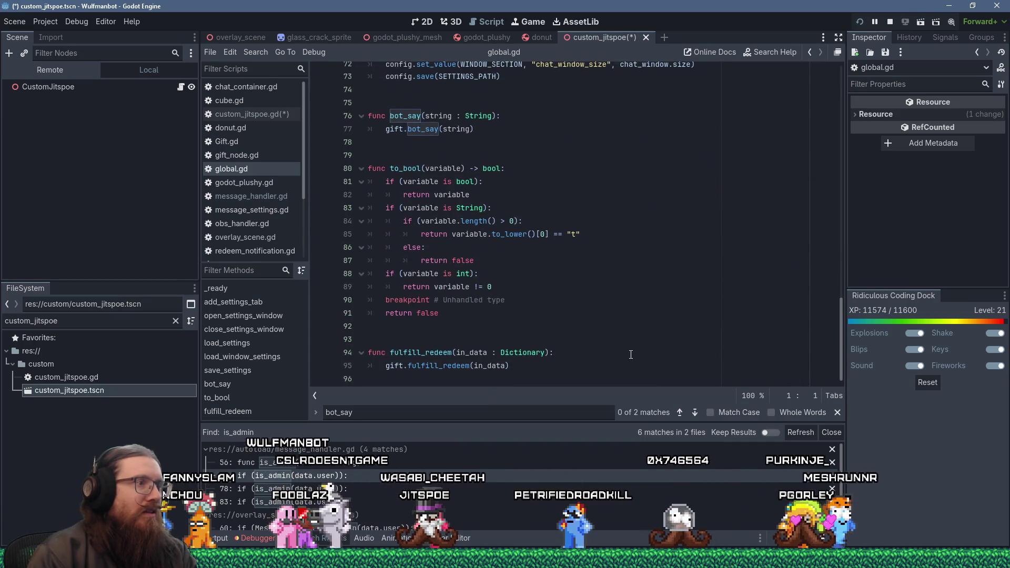
pyautogui.click(570, 380)
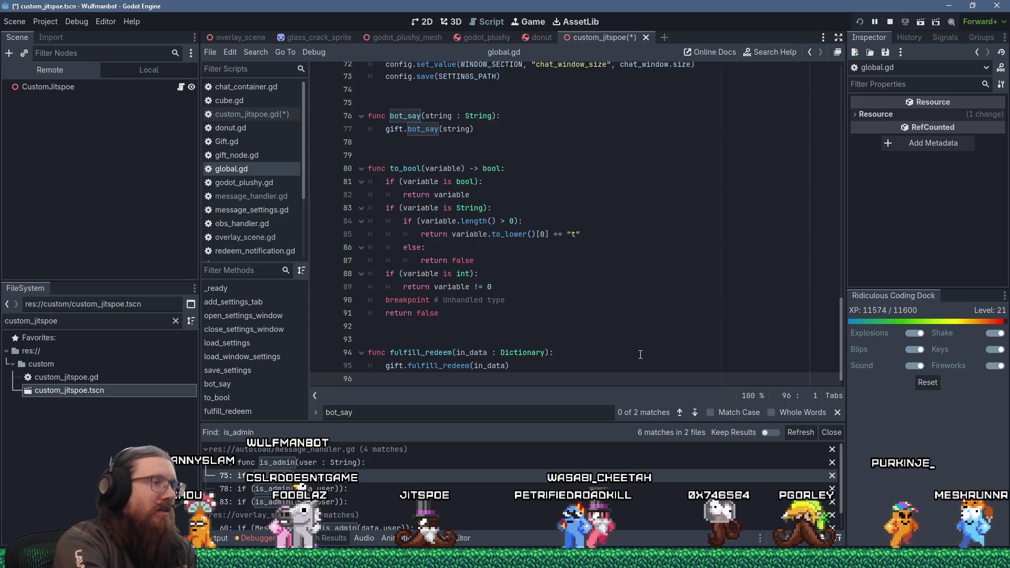
# Step: Declare 'func is_admin(user_name : String):' at the end of global.gd
pyautogui.press('Return')
pyautogui.press('Return')
pyautogui.write('func is_admi')
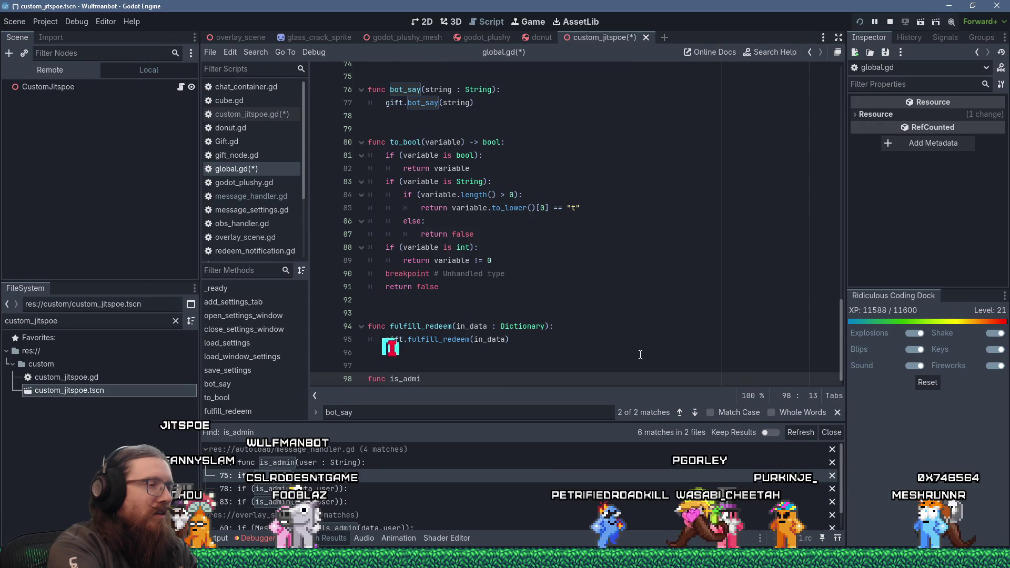
pyautogui.write('n(user')
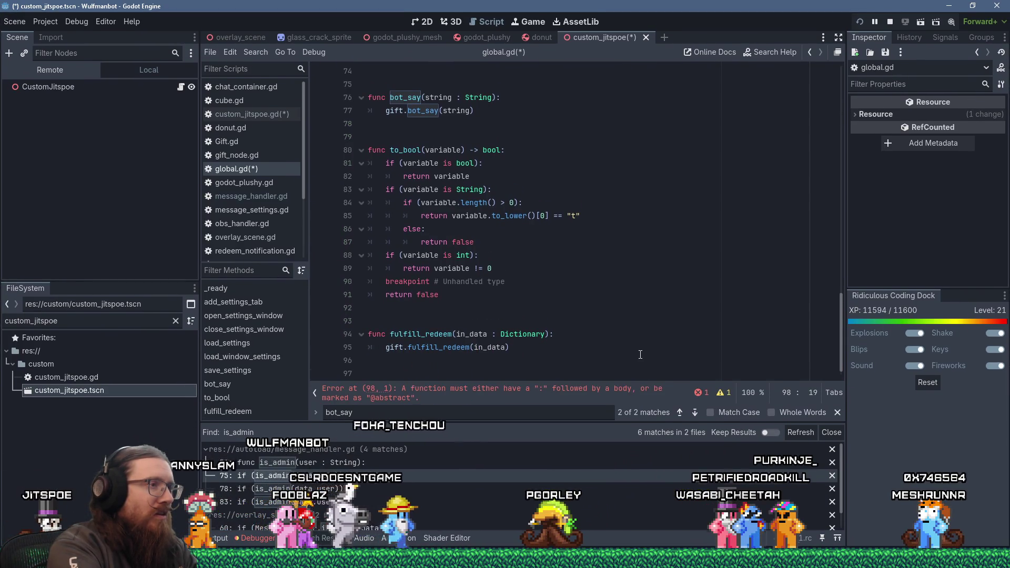
pyautogui.write('_name : String):')
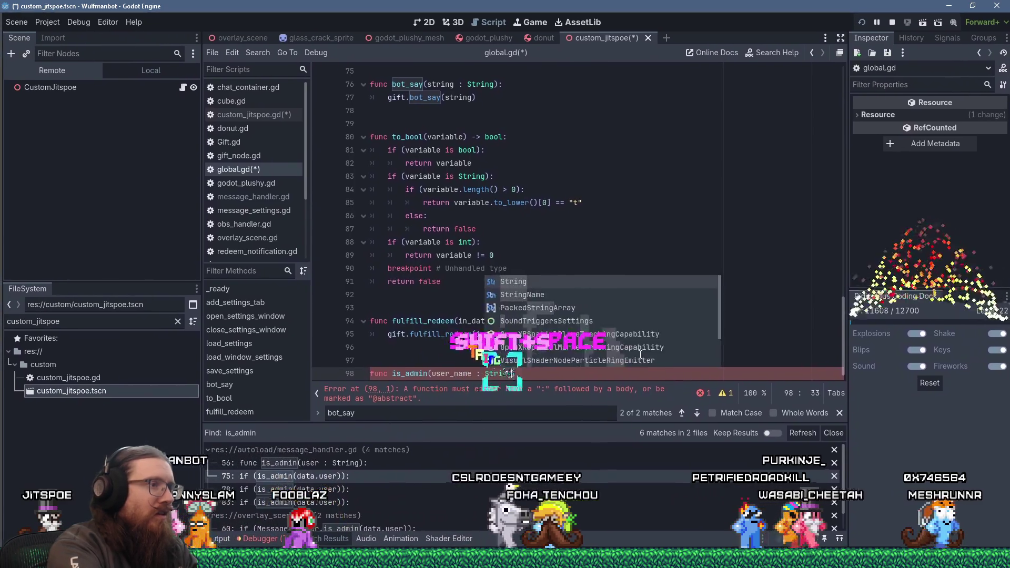
pyautogui.press('Return')
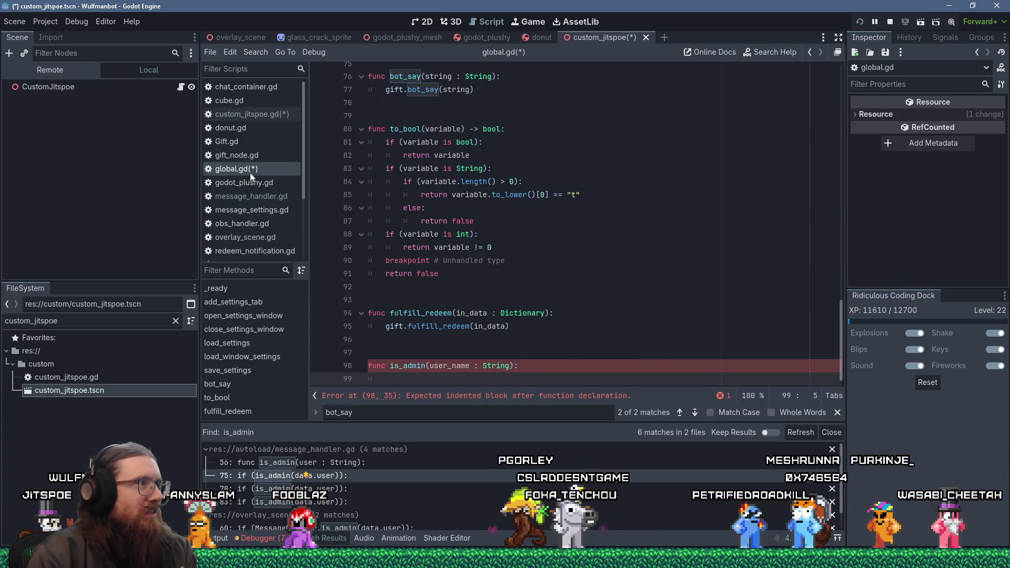
# Step: Go to message_handler.gd's is_admin definition and copy the is_admin name
pyautogui.click(263, 118)
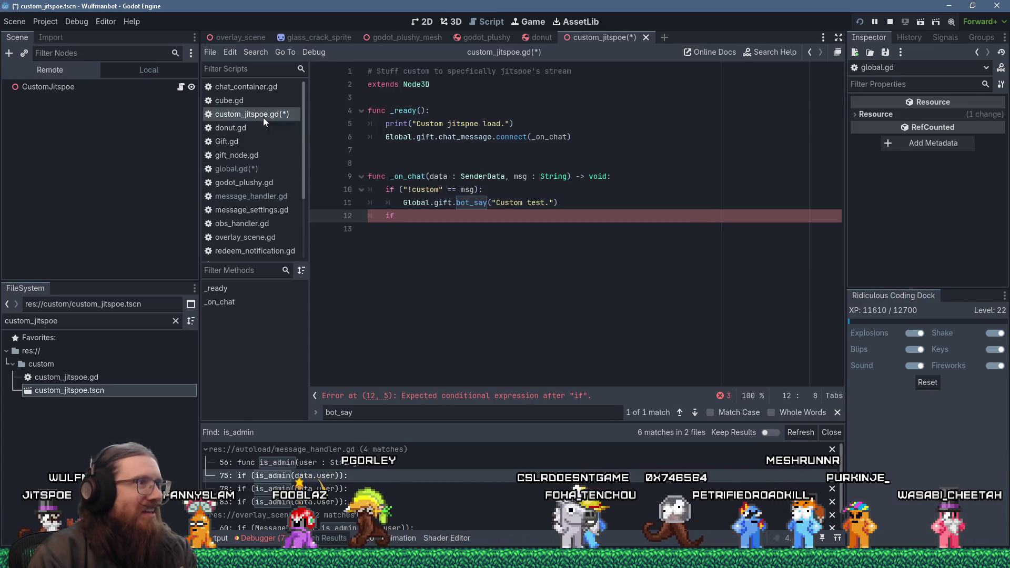
pyautogui.click(257, 167)
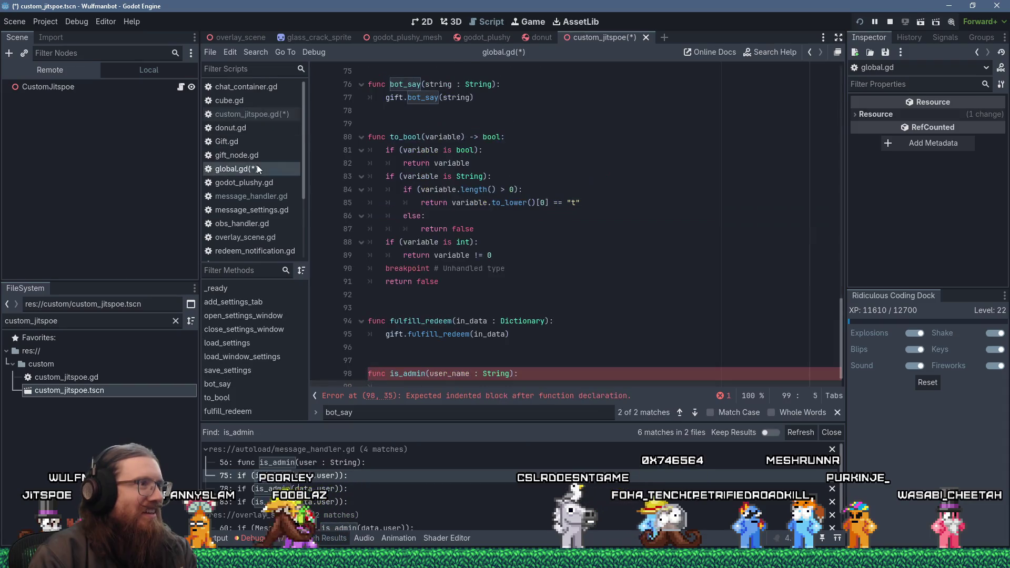
pyautogui.click(260, 197)
pyautogui.scroll(3, 513, 301)
pyautogui.scroll(-5, 512, 302)
pyautogui.scroll(-8, 512, 301)
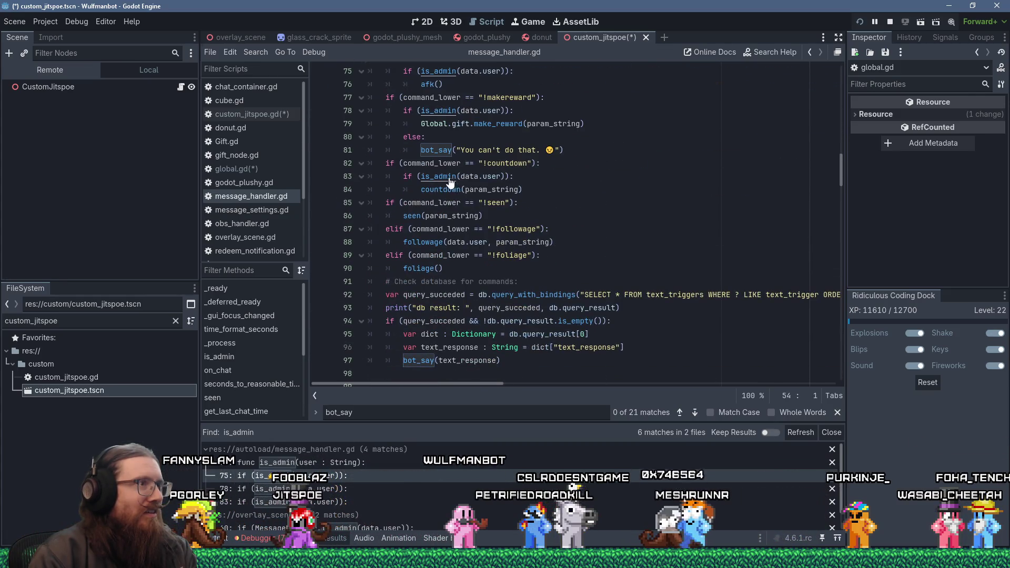
pyautogui.keyDown('ctrl'); pyautogui.click(432, 176); pyautogui.keyUp('ctrl')
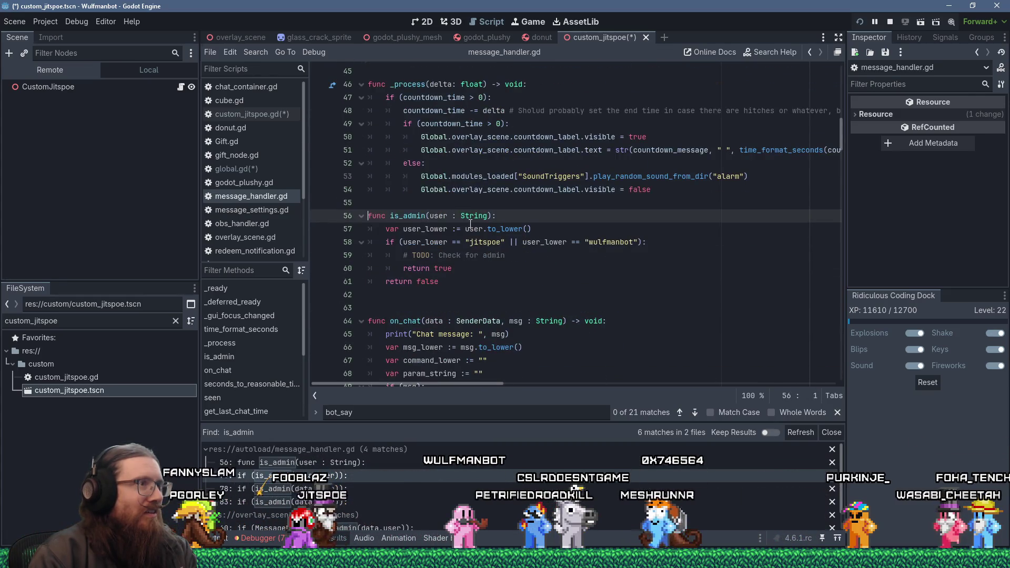
pyautogui.doubleClick(414, 216)
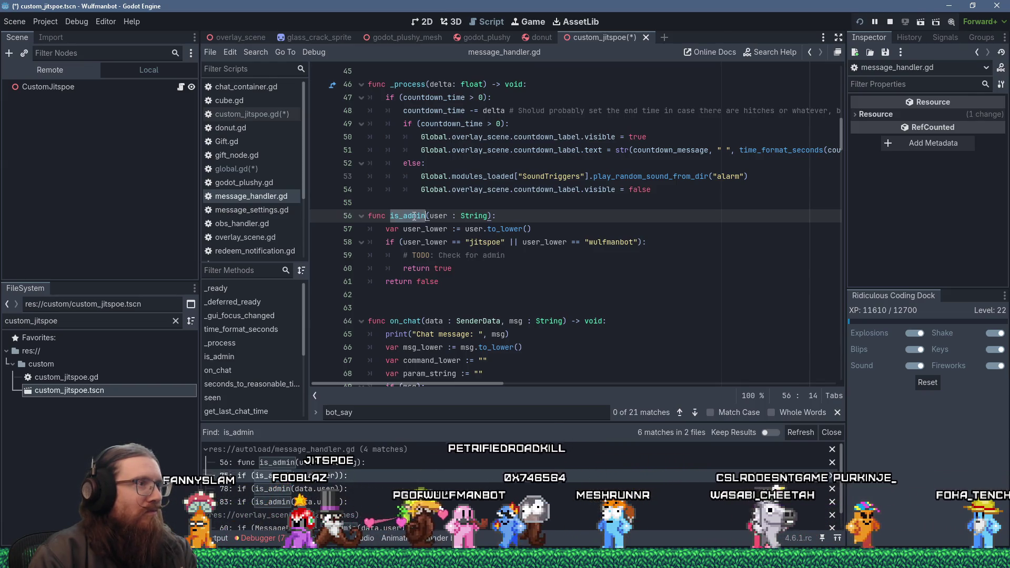
pyautogui.rightClick(415, 216)
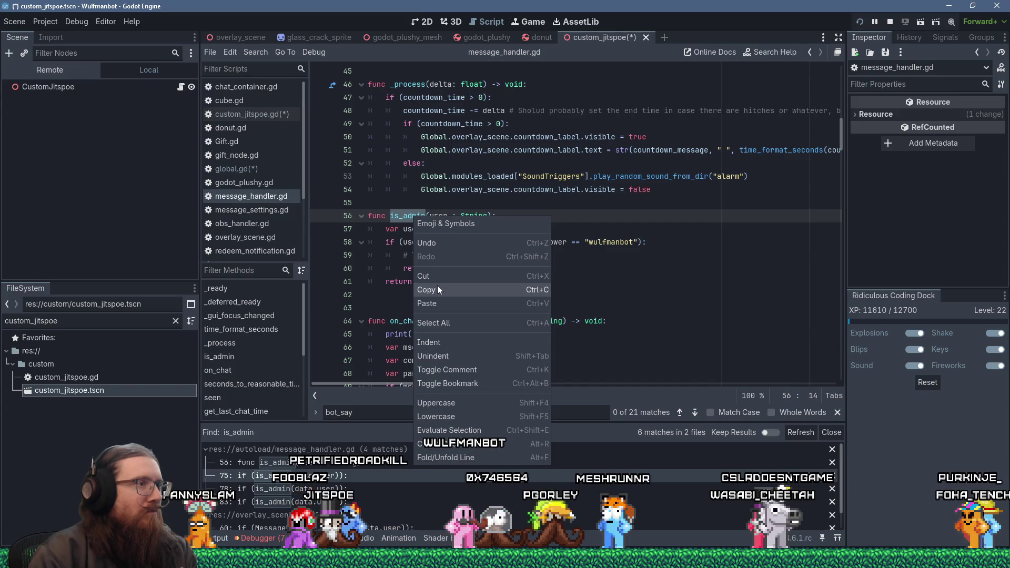
pyautogui.click(439, 289)
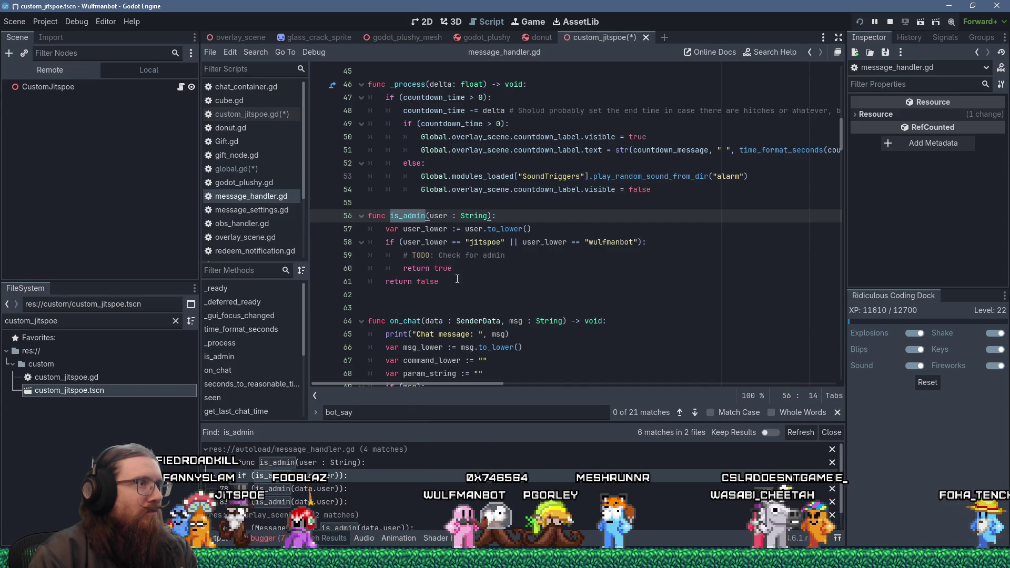
pyautogui.moveTo(843, 136)
pyautogui.mouseDown()
pyautogui.moveTo(847, 63)
pyautogui.moveTo(832, 135)
pyautogui.mouseUp()
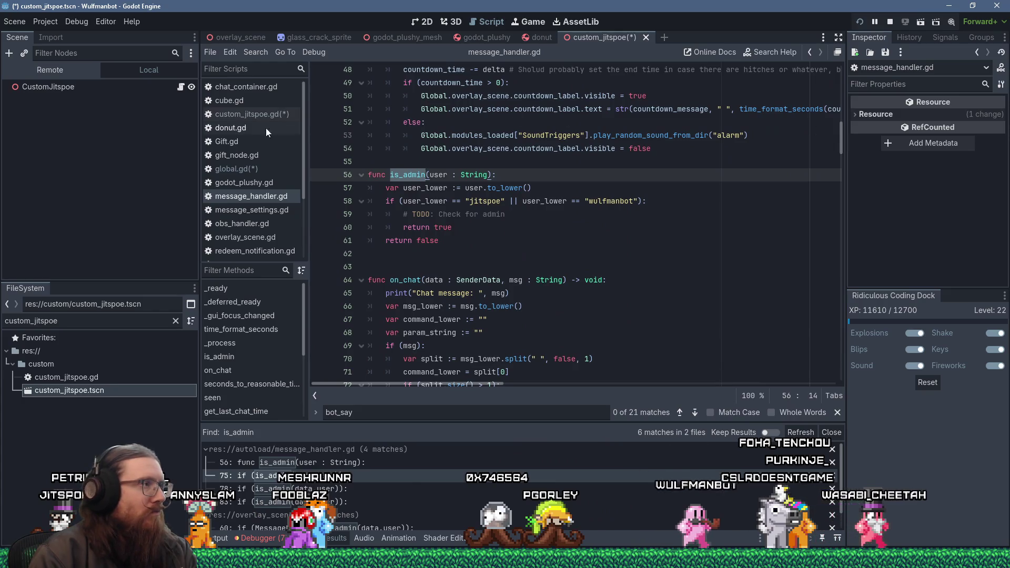
# Step: Discard a half-typed message_handler reference in global.gd, then reopen message_handler.gd's is_admin
pyautogui.click(254, 168)
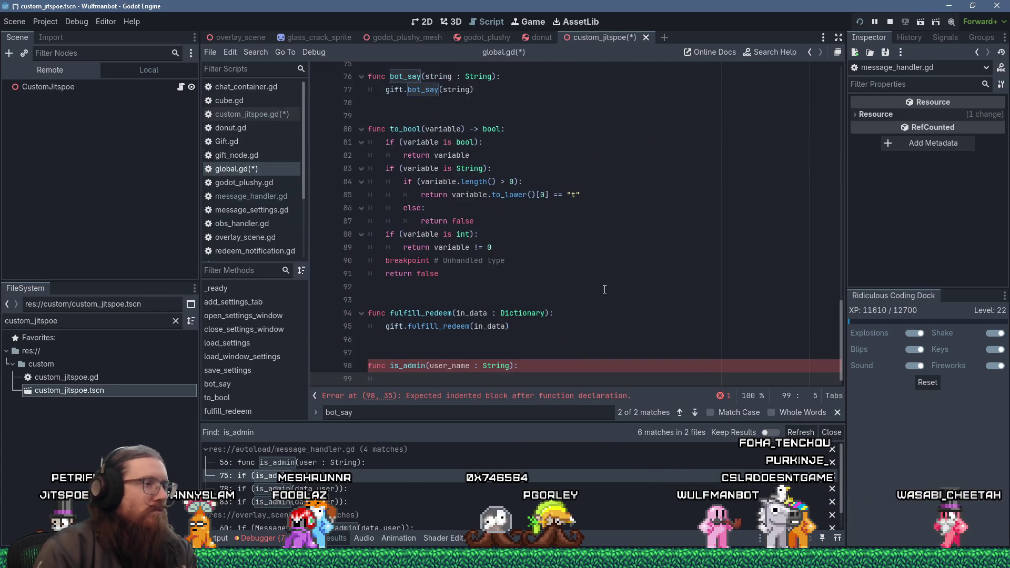
pyautogui.write('message_h')
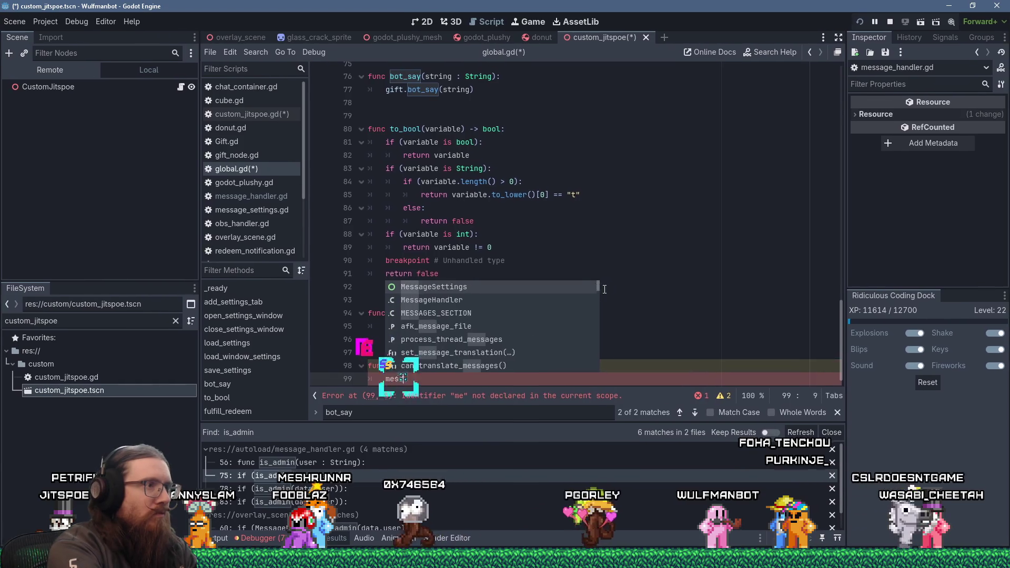
pyautogui.write('andler')
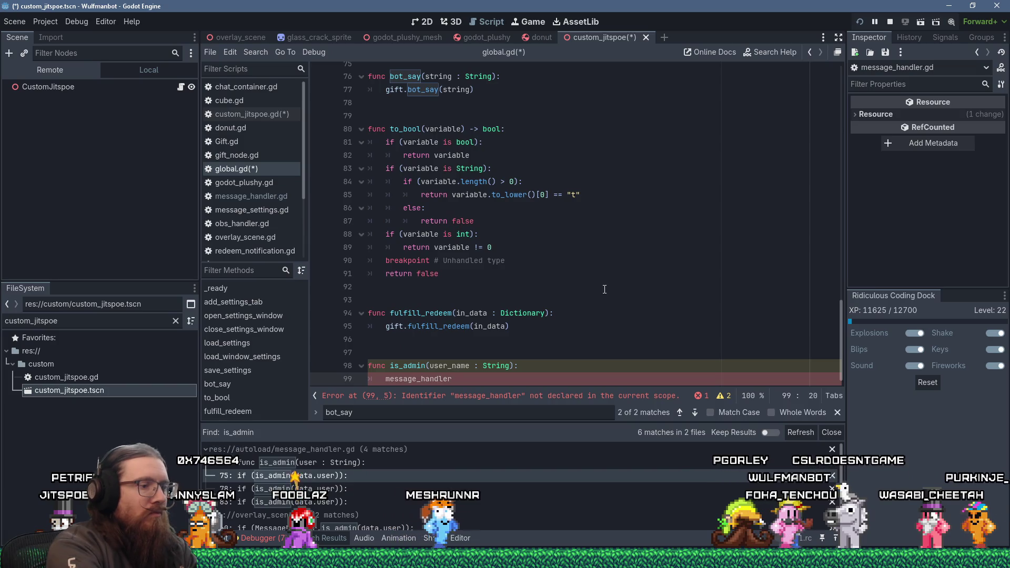
pyautogui.press('Delete')
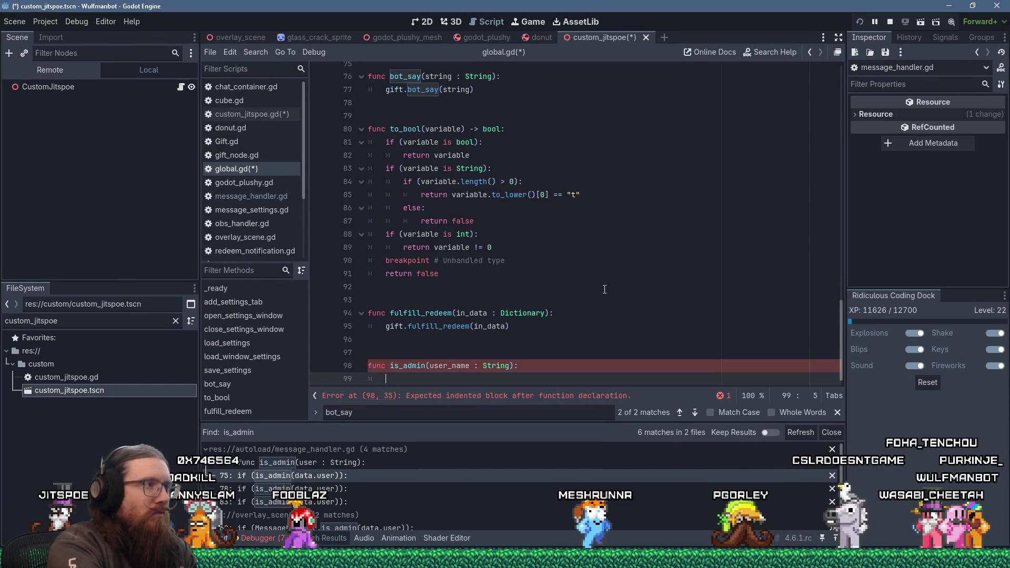
pyautogui.click(263, 115)
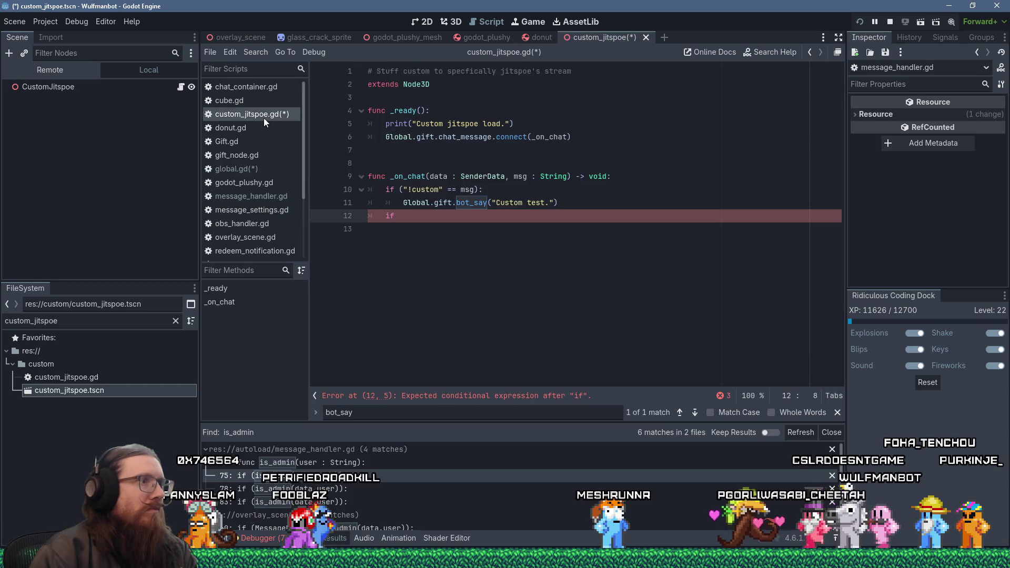
pyautogui.click(244, 168)
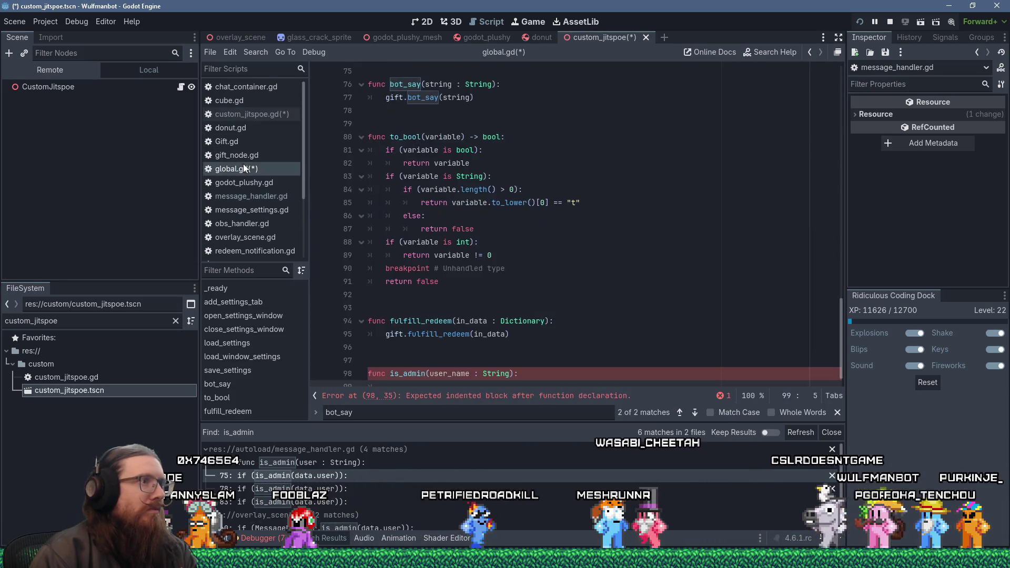
pyautogui.click(559, 180)
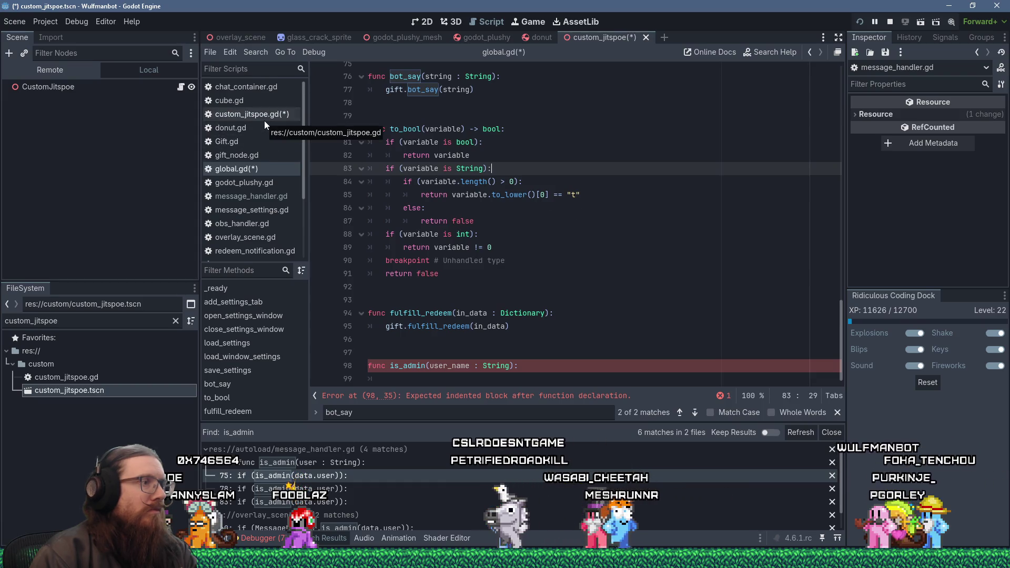
pyautogui.click(367, 462)
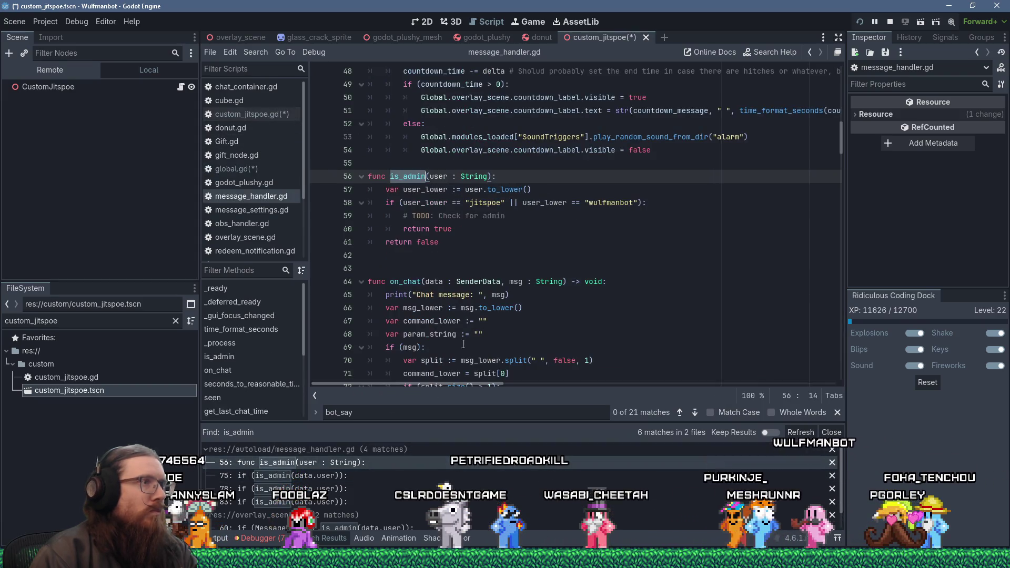
# Step: Cut message_handler.gd's is_admin body, replacing it with 'return Global.is_admin(user)'
pyautogui.moveTo(459, 243); pyautogui.dragTo(453, 163)
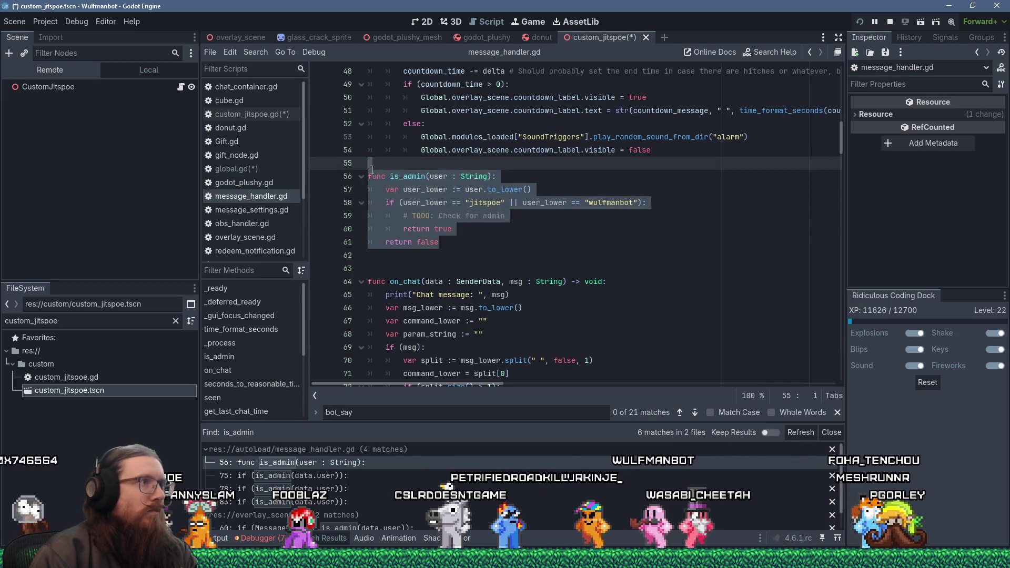
pyautogui.hotkey('shift', 'Down')
pyautogui.hotkey('shift', 'Down')
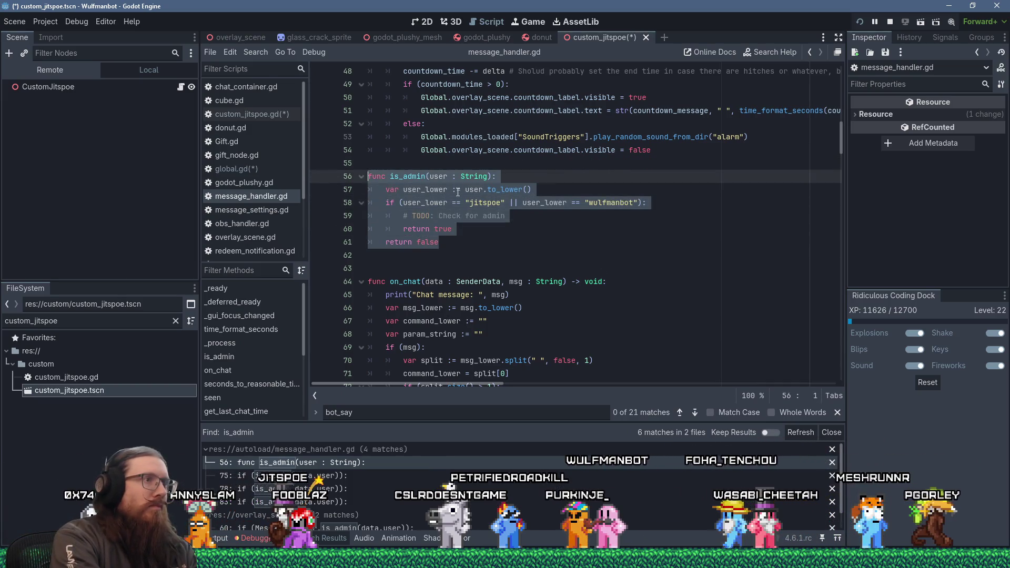
pyautogui.hotkey('shift', 'Left')
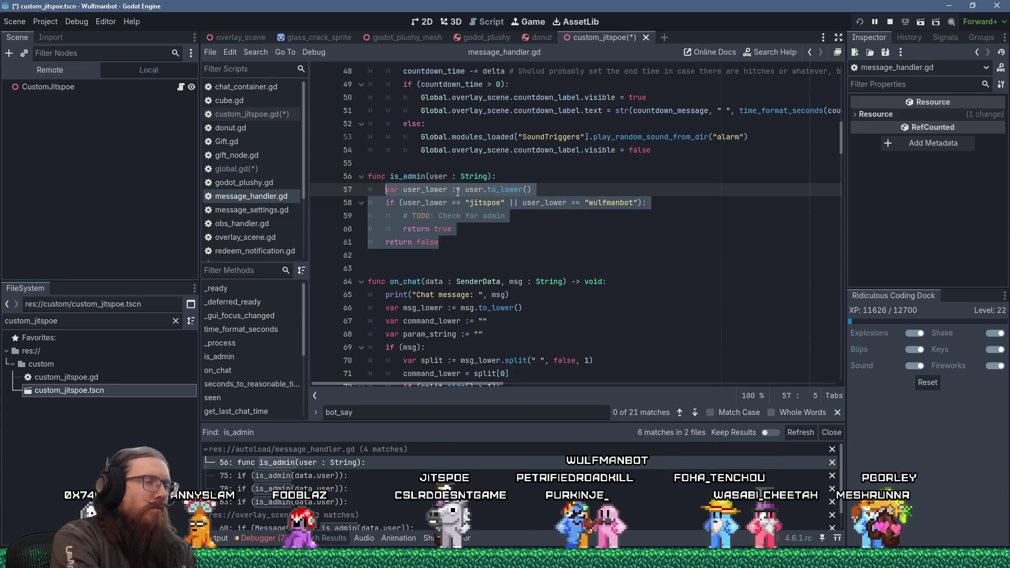
pyautogui.hotkey('shift', 'Delete')
pyautogui.write('return')
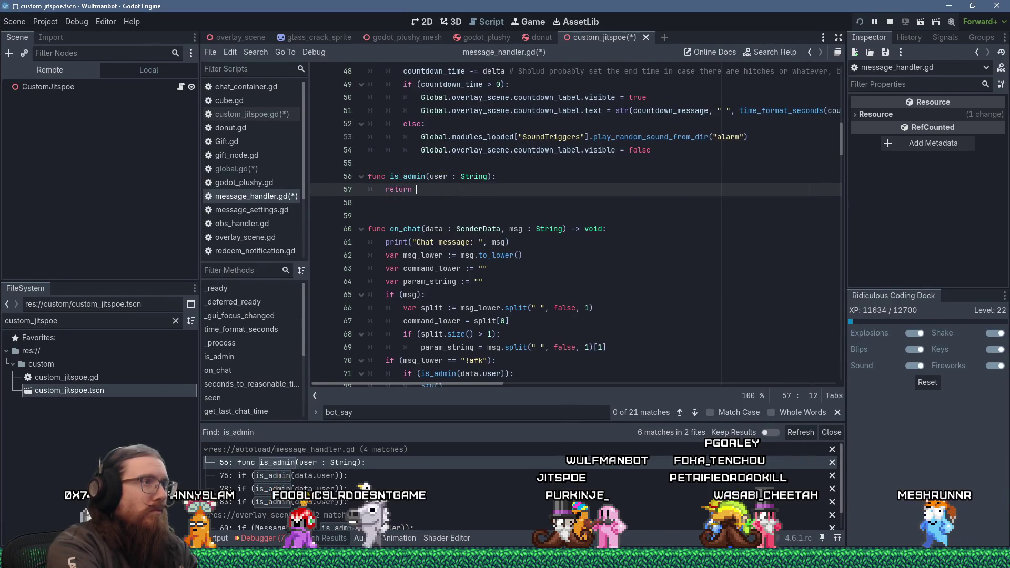
pyautogui.write('Global.is_a')
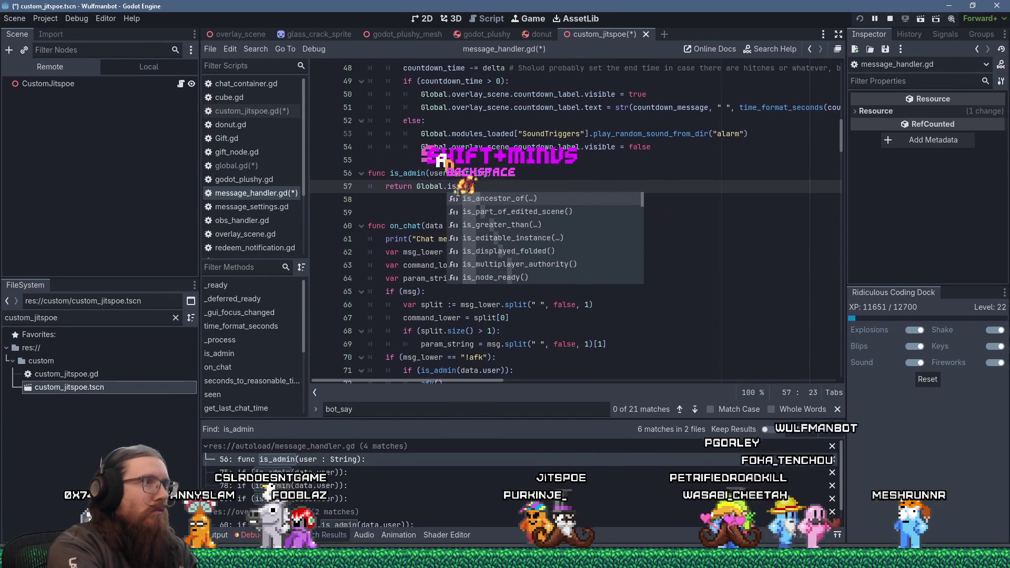
pyautogui.write('dmin(user)')
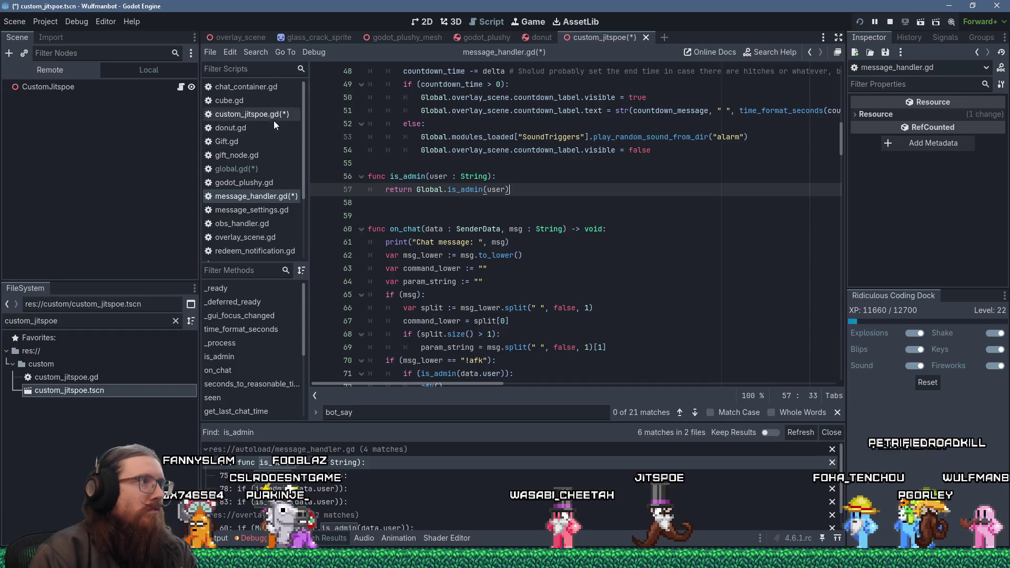
pyautogui.click(247, 169)
pyautogui.click(428, 376)
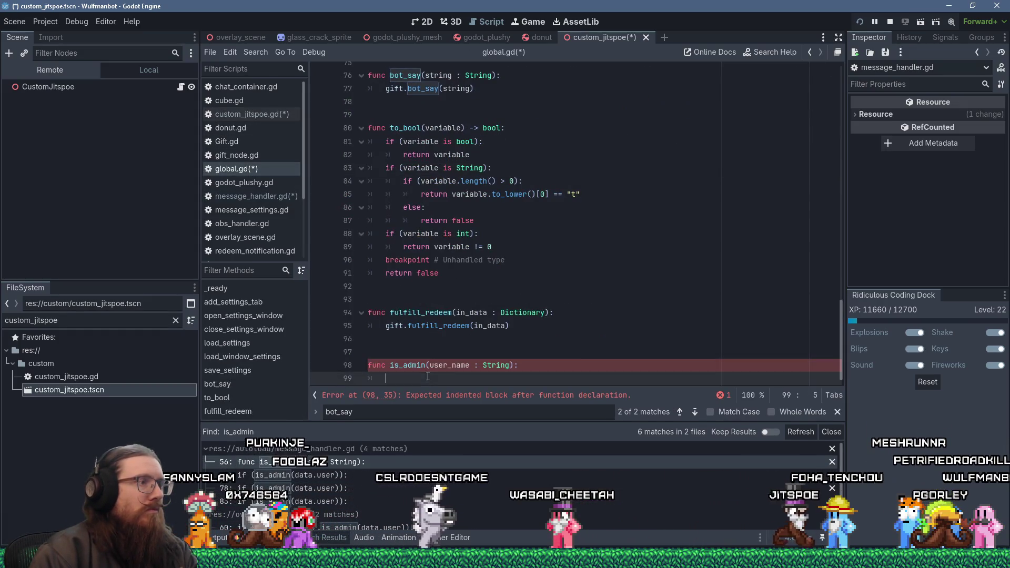
# Step: Paste the admin-check body into global.gd's is_admin, rename its parameter to user, and add trailing blank lines
pyautogui.press('shift+Insert')
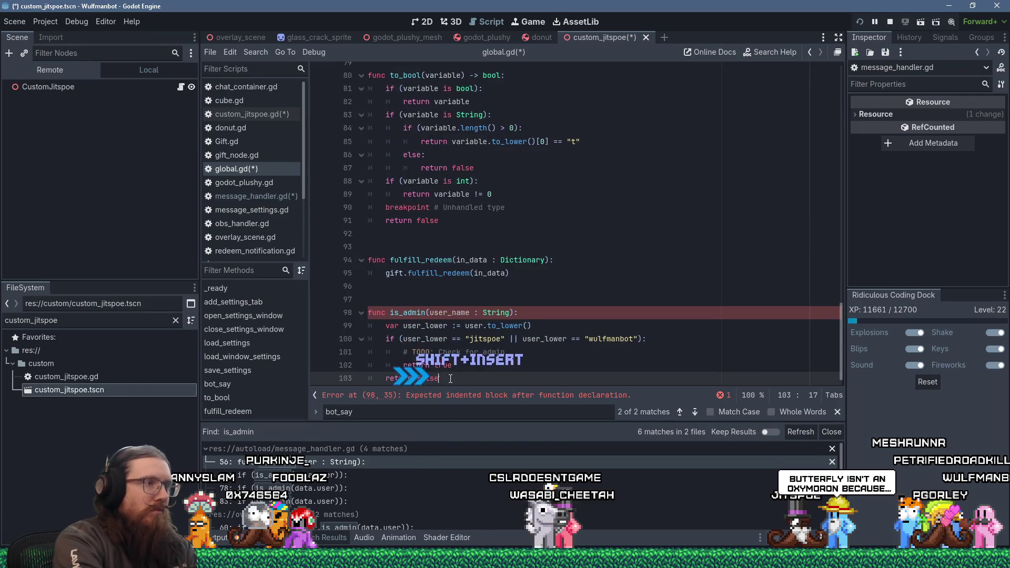
pyautogui.press('Delete')
pyautogui.press('Delete')
pyautogui.press('Delete')
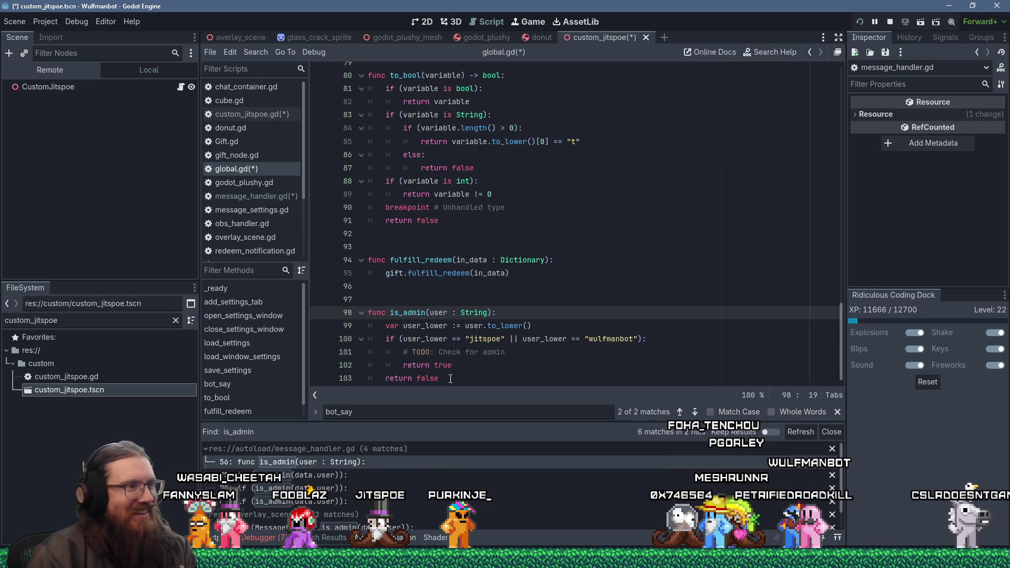
pyautogui.click(454, 378)
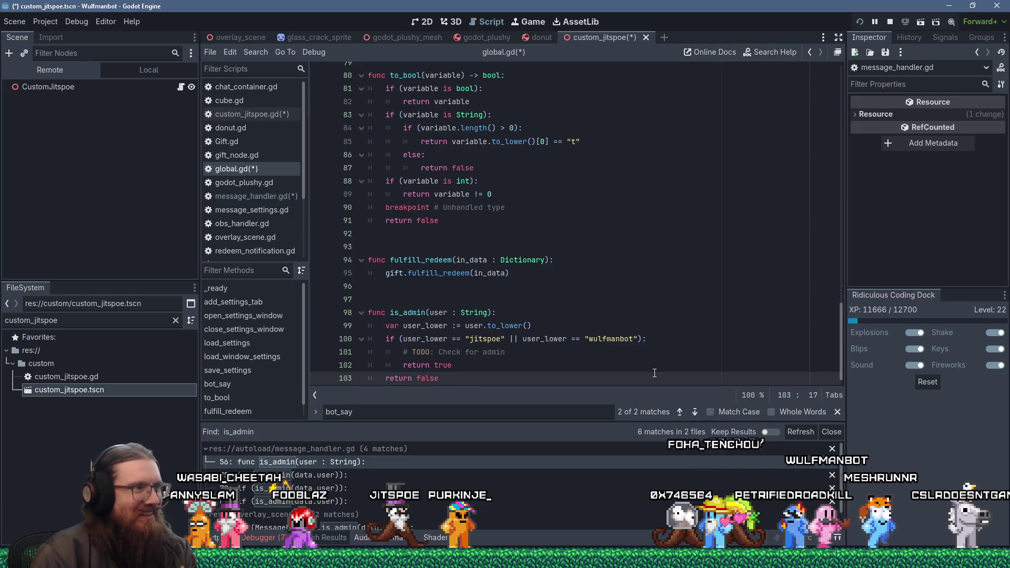
pyautogui.press('Return')
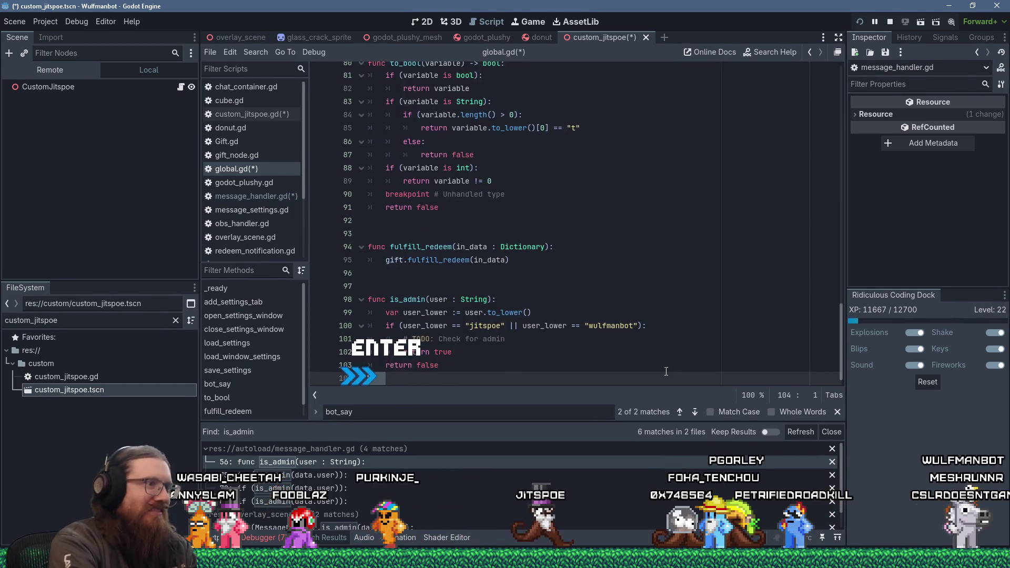
pyautogui.press('Delete')
pyautogui.press('Return')
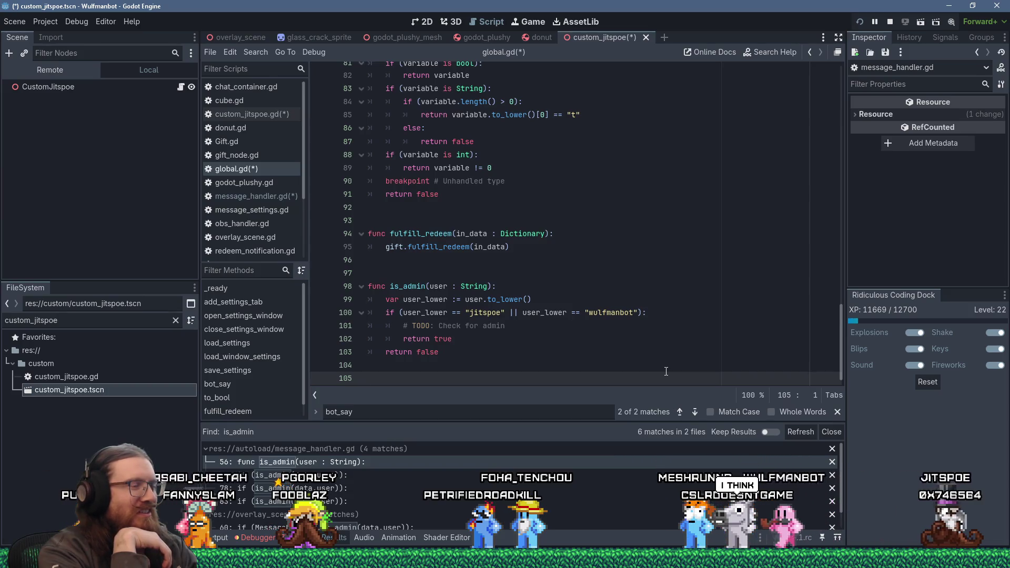
pyautogui.click(918, 561)
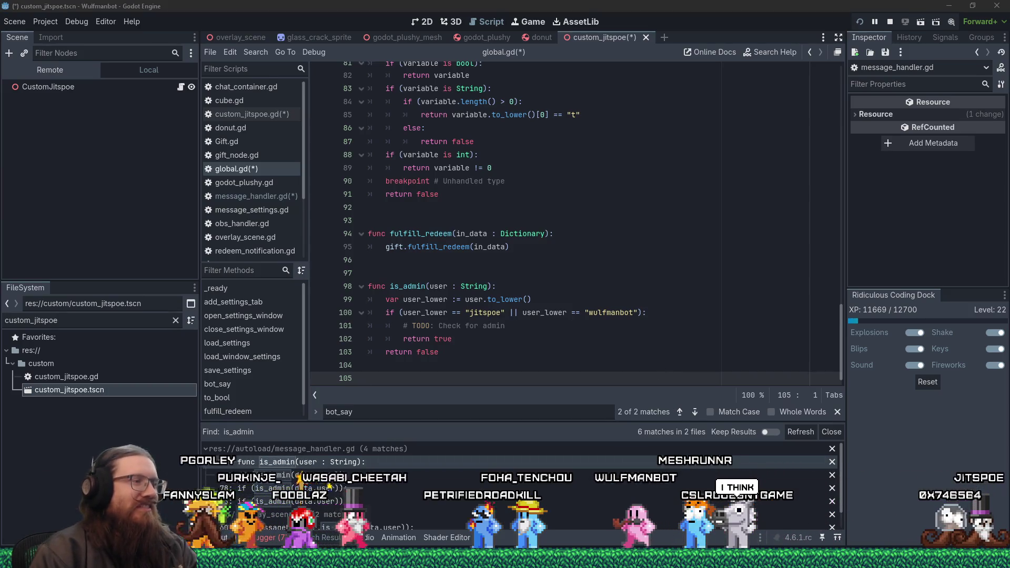
# Step: Search for 'microsoft works' from a new Firefox tab
pyautogui.click(918, 515)
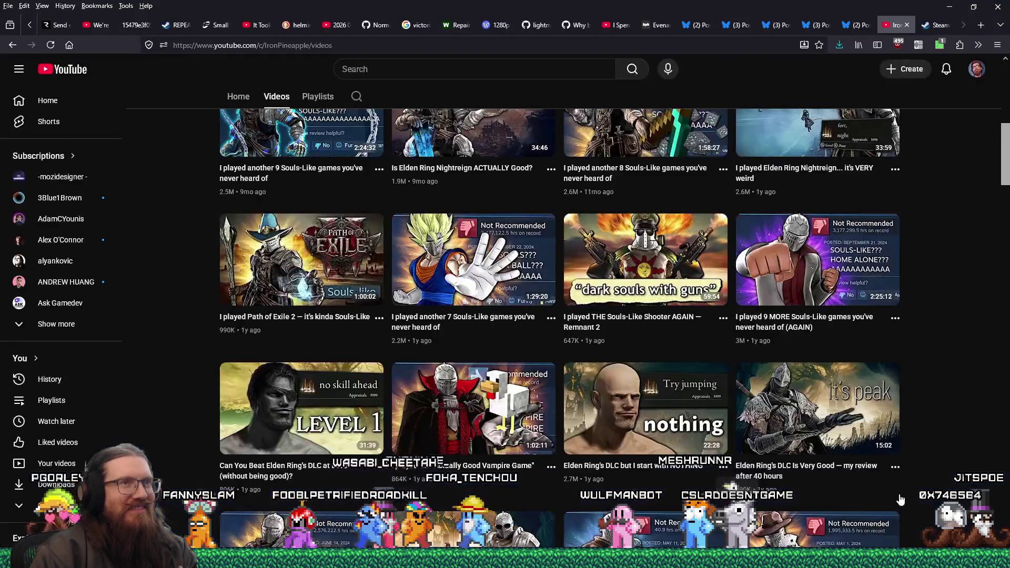
pyautogui.click(975, 27)
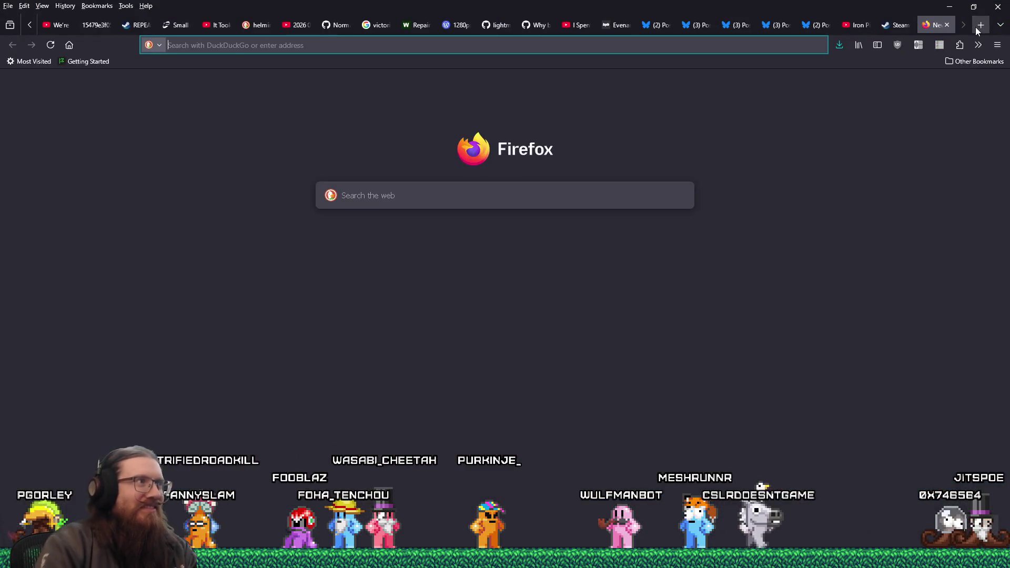
pyautogui.write('microsoft works')
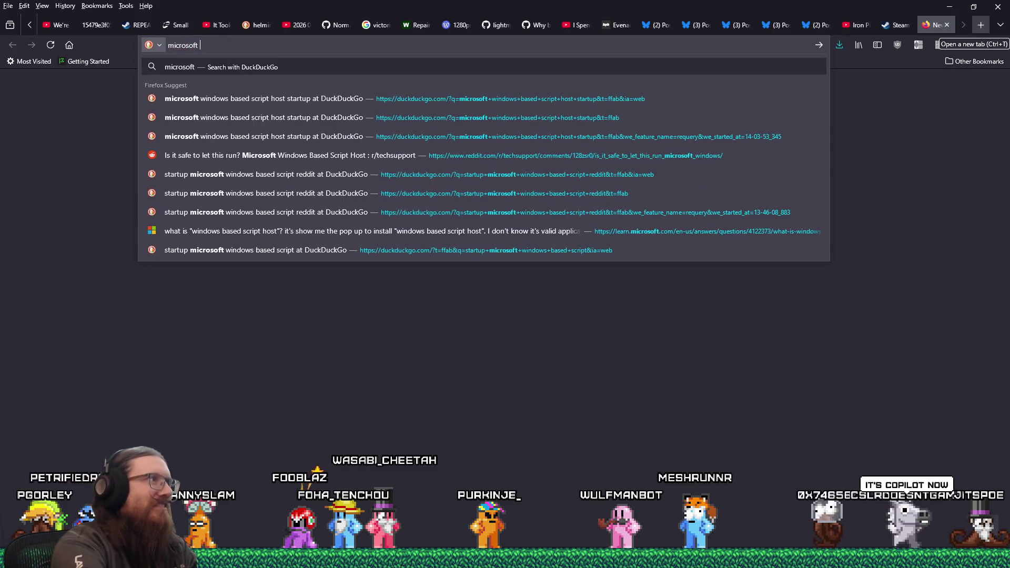
pyautogui.press('Return')
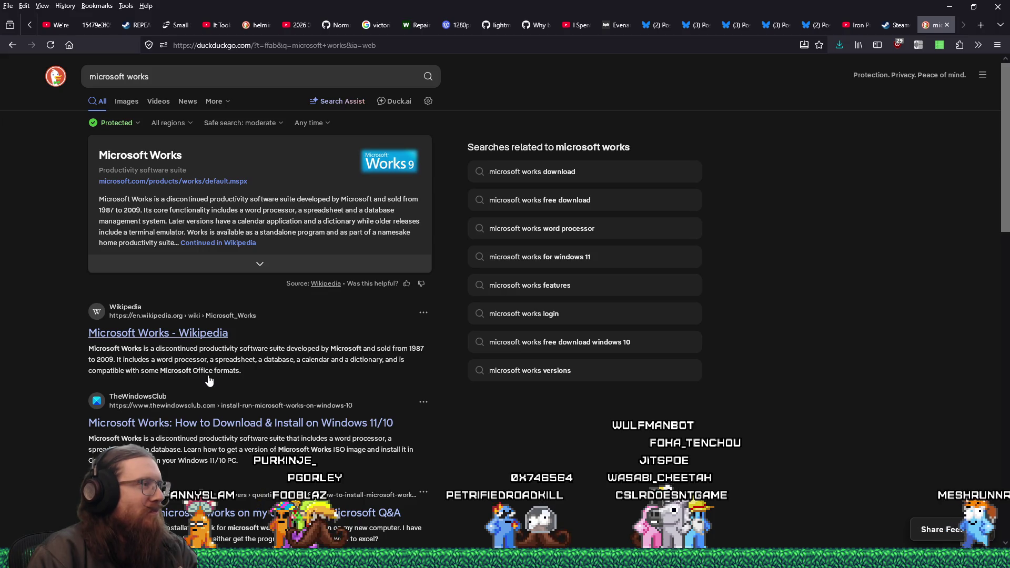
pyautogui.scroll(-2, 210, 379)
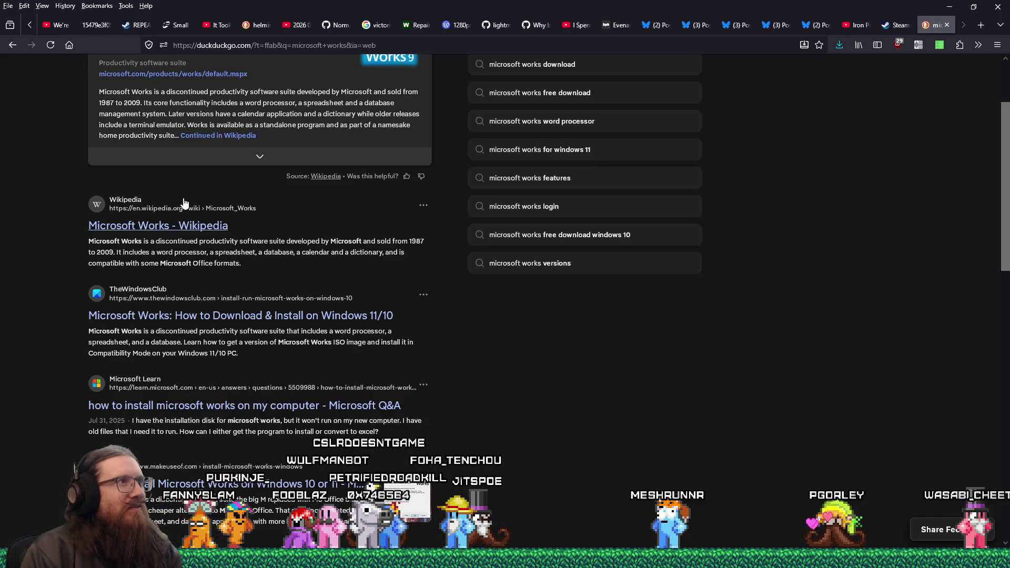
pyautogui.scroll(2, 184, 201)
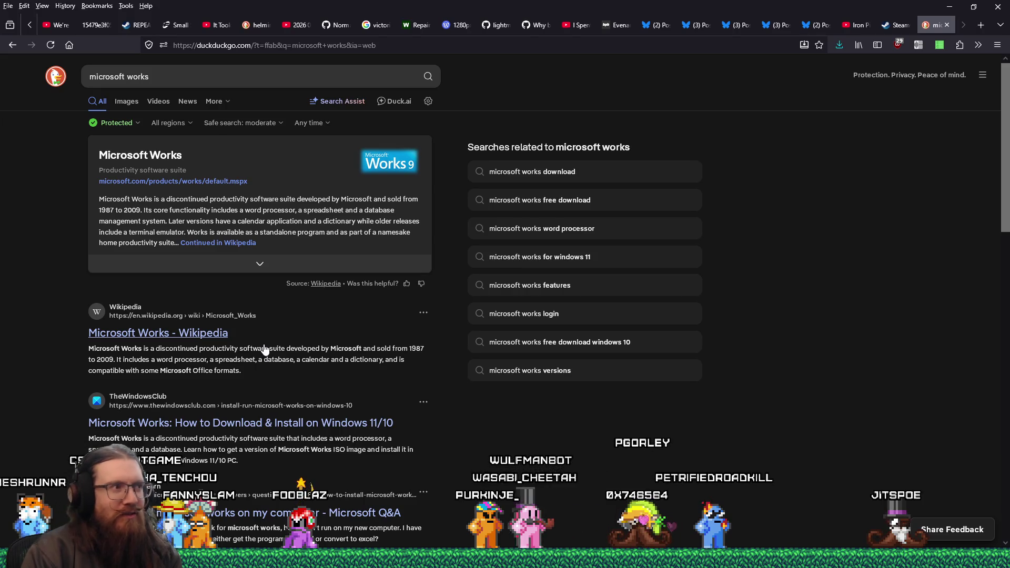
# Step: Read the 'Microsoft Works - Wikipedia' article's History and Features sections
pyautogui.click(225, 338)
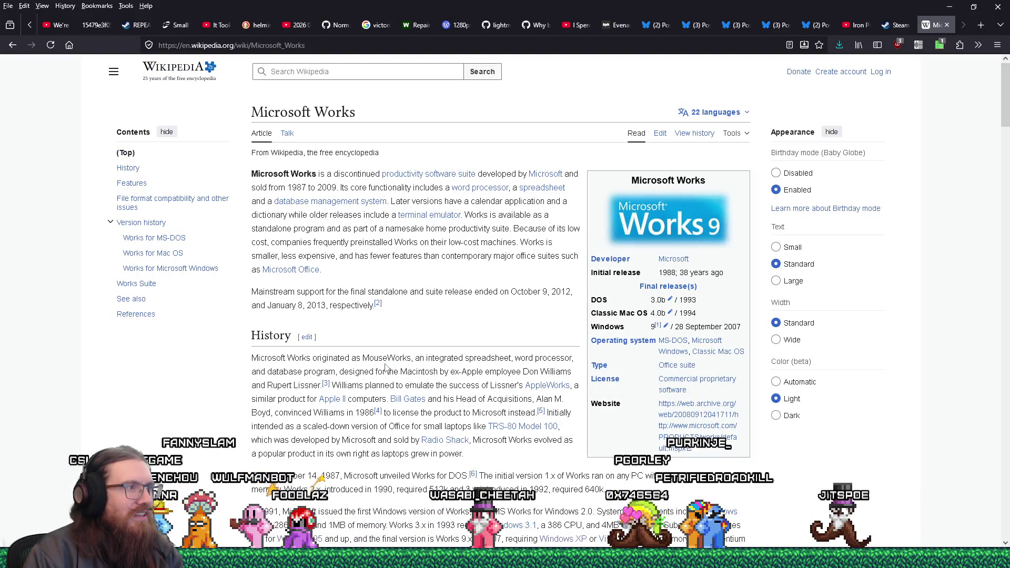
pyautogui.scroll(-2, 385, 367)
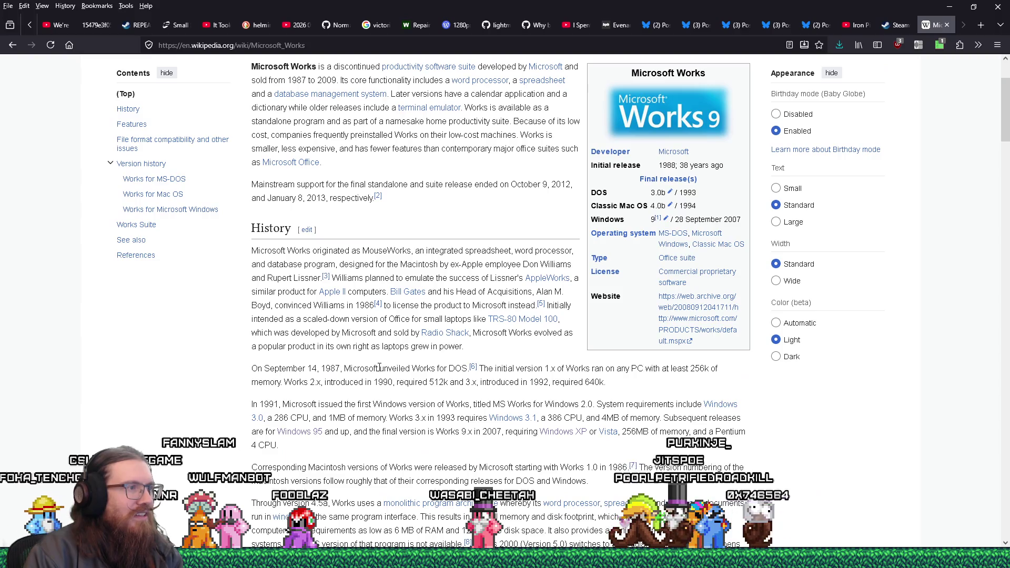
pyautogui.scroll(-9, 380, 368)
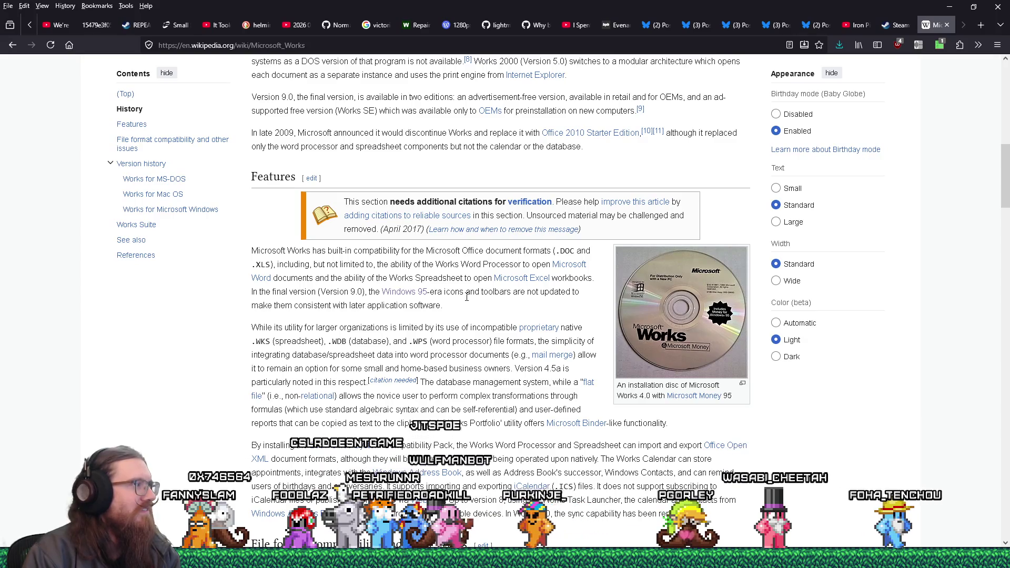
pyautogui.scroll(-3, 467, 297)
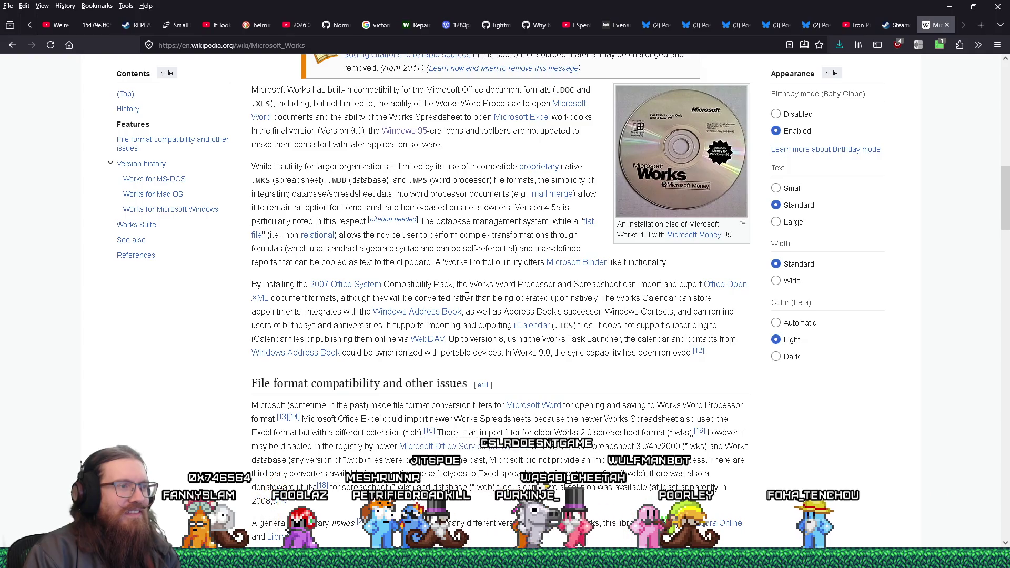
pyautogui.scroll(3, 467, 298)
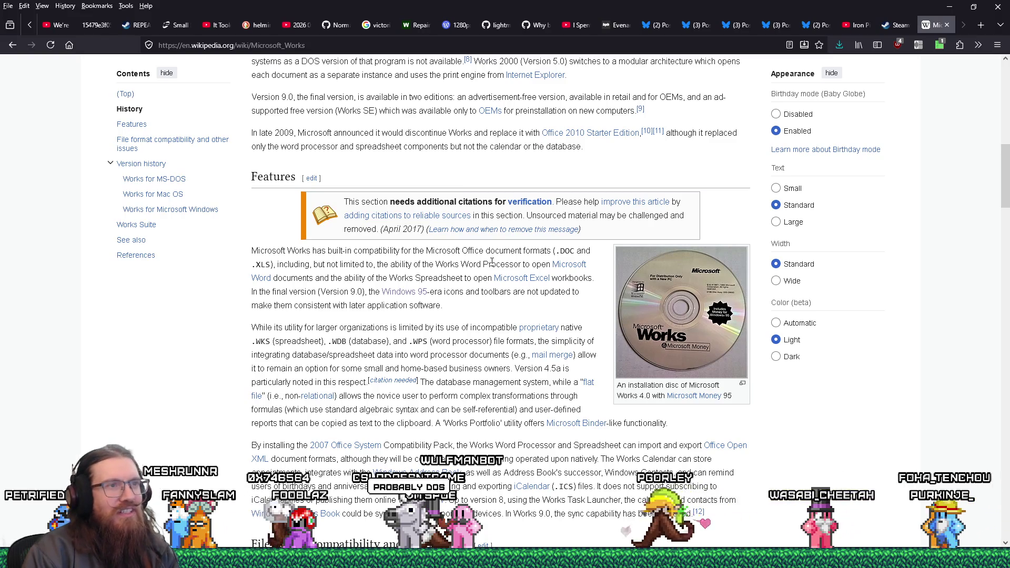
pyautogui.scroll(10, 492, 262)
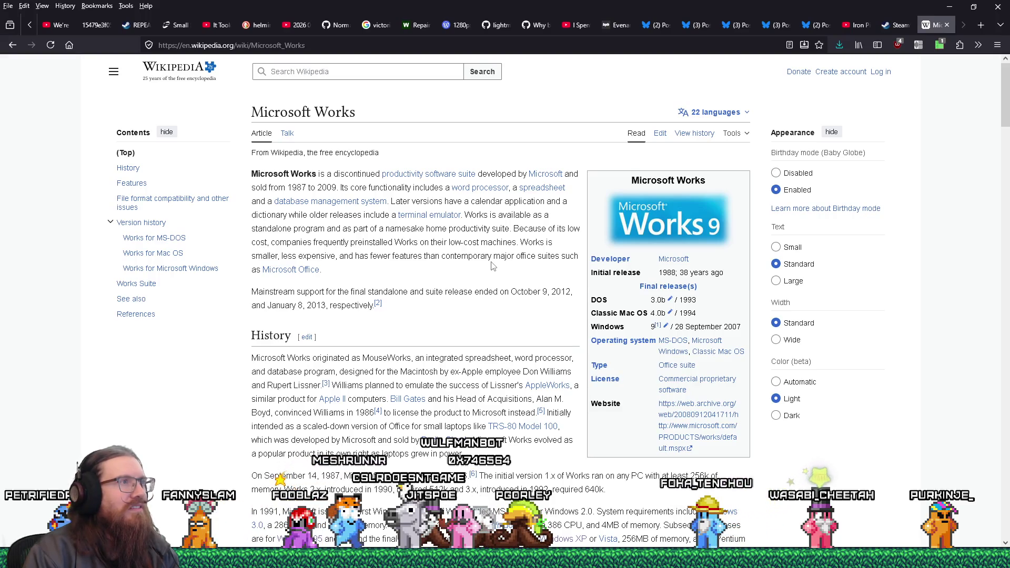
pyautogui.scroll(-2, 492, 266)
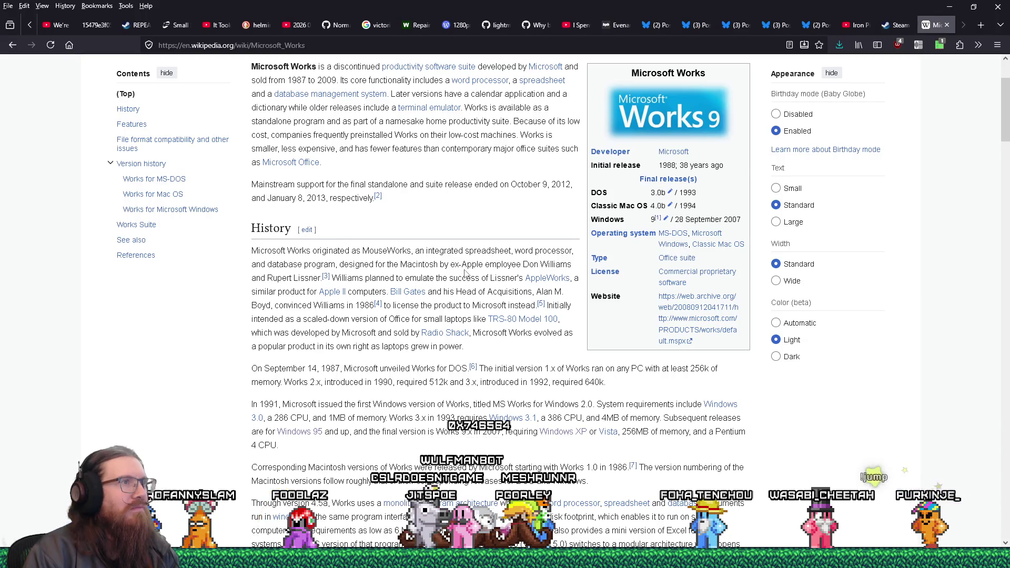
pyautogui.scroll(-12, 466, 273)
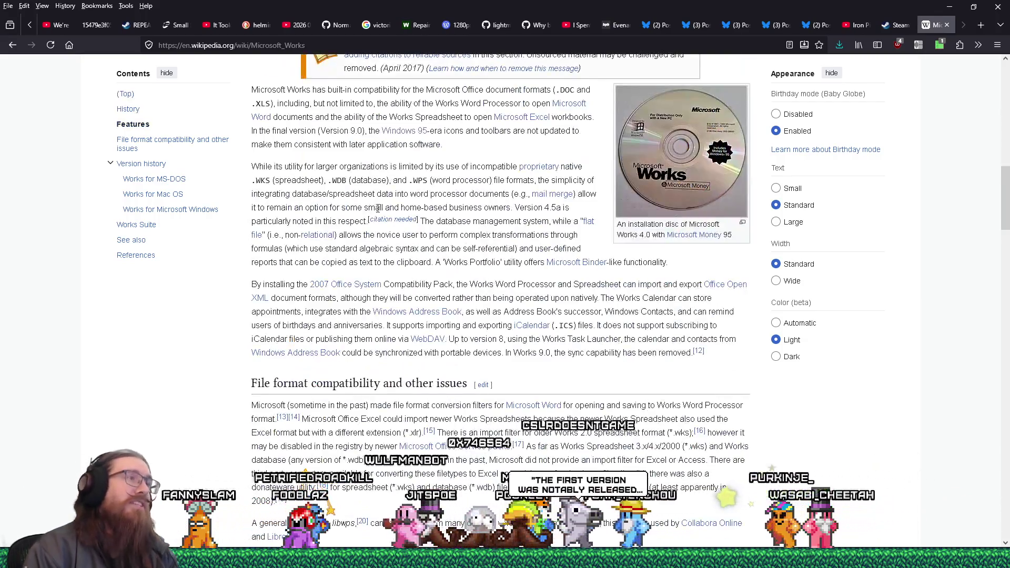
pyautogui.scroll(15, 524, 257)
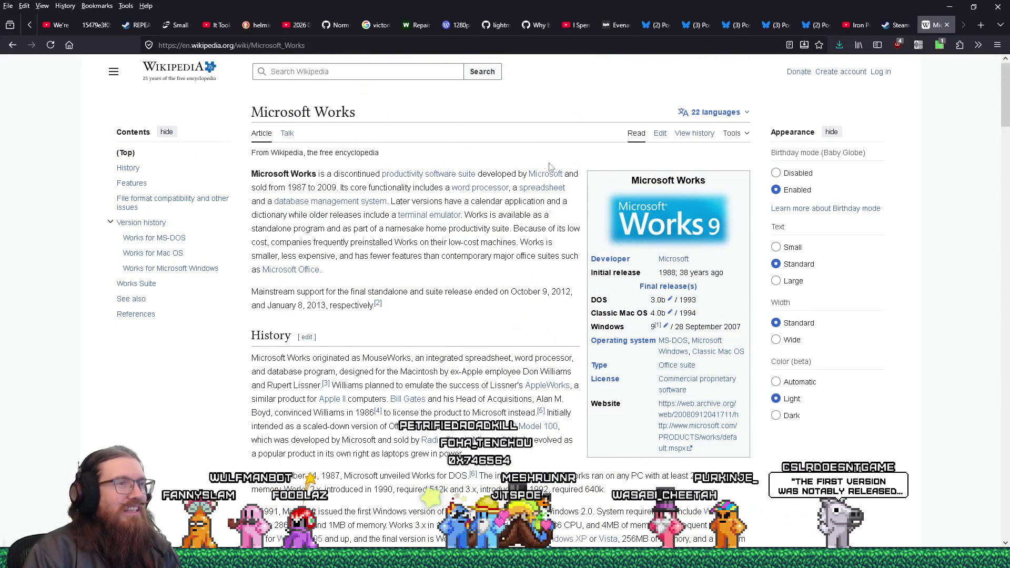
# Step: Go back to the DuckDuckGo 'microsoft works' results and scroll down the list
pyautogui.hotkey('alt', 'Left')
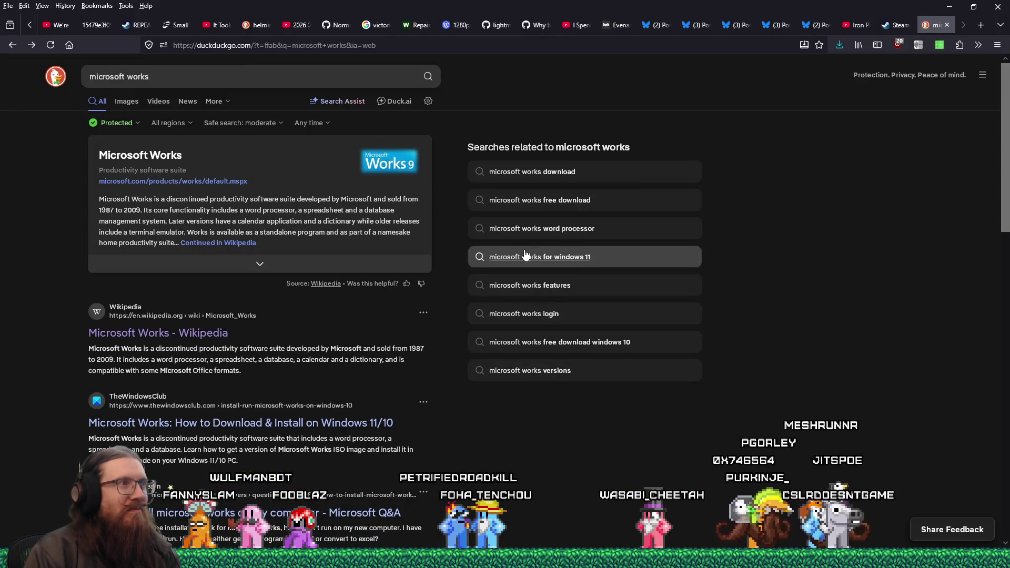
pyautogui.scroll(-3, 819, 427)
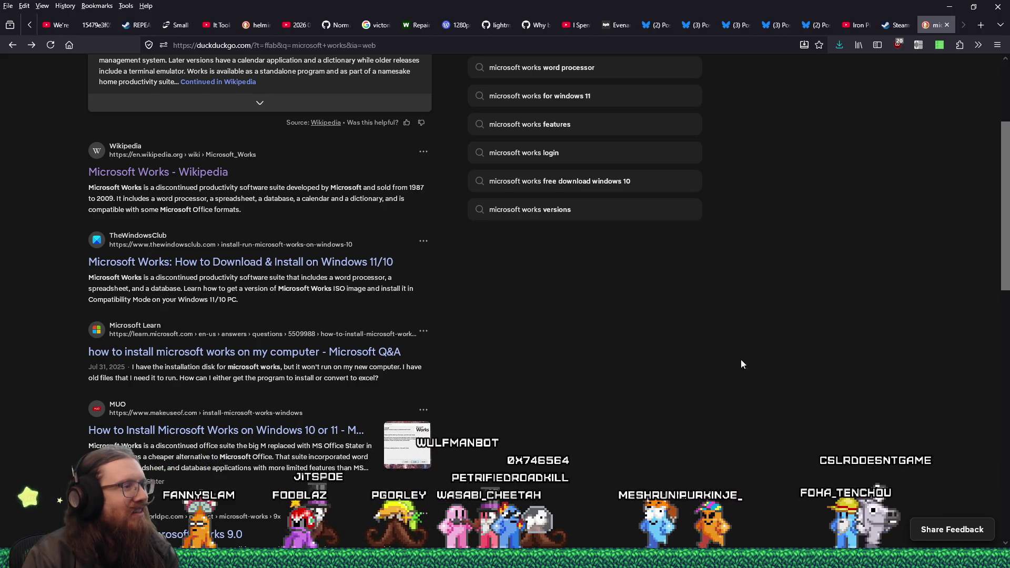
# Step: Close the search tab and return to global.gd with the caret on blank line 93
pyautogui.click(945, 28)
pyautogui.hotkey('alt', 'Tab')
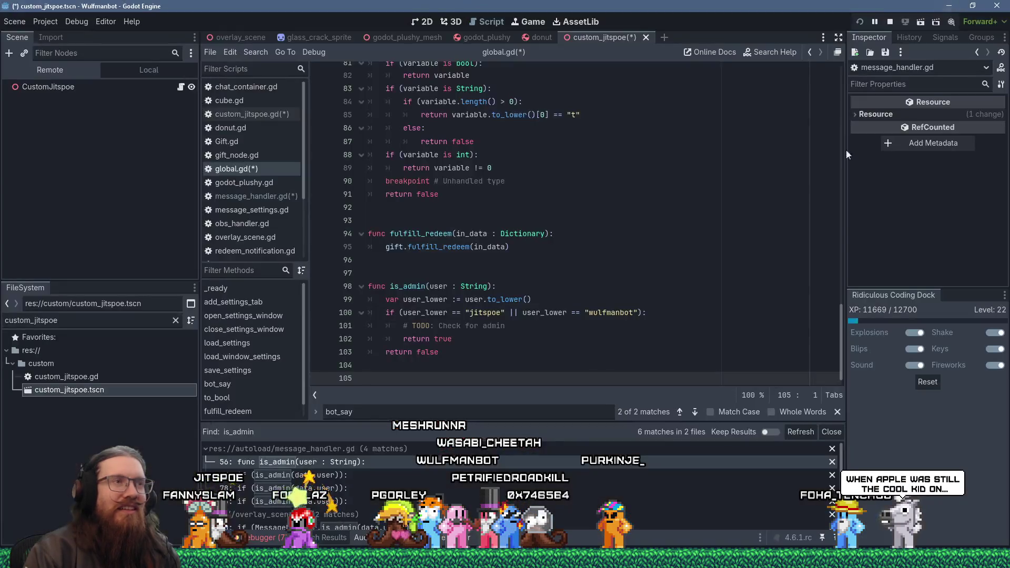
pyautogui.click(585, 220)
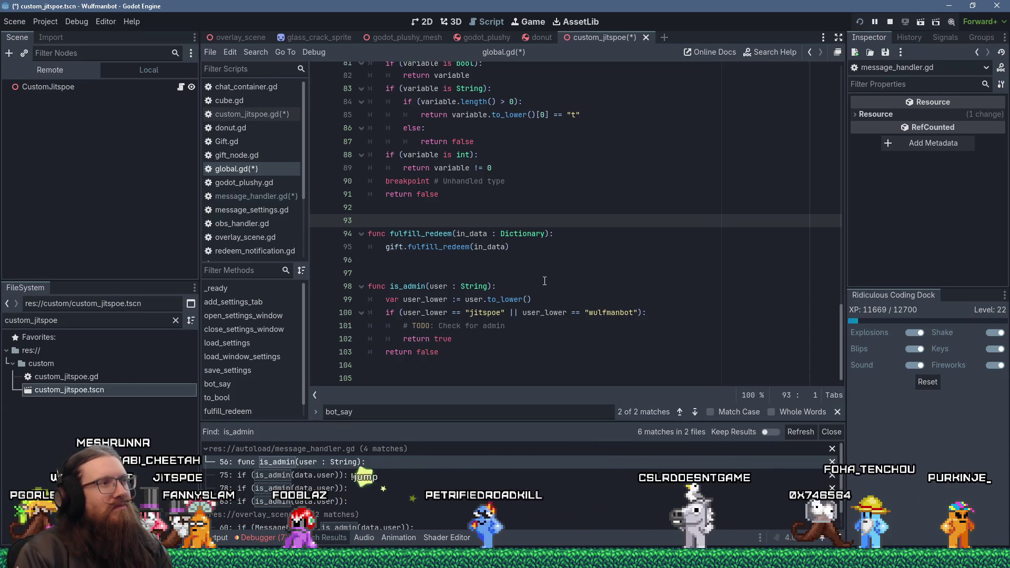
pyautogui.click(544, 281)
pyautogui.click(552, 273)
pyautogui.click(584, 219)
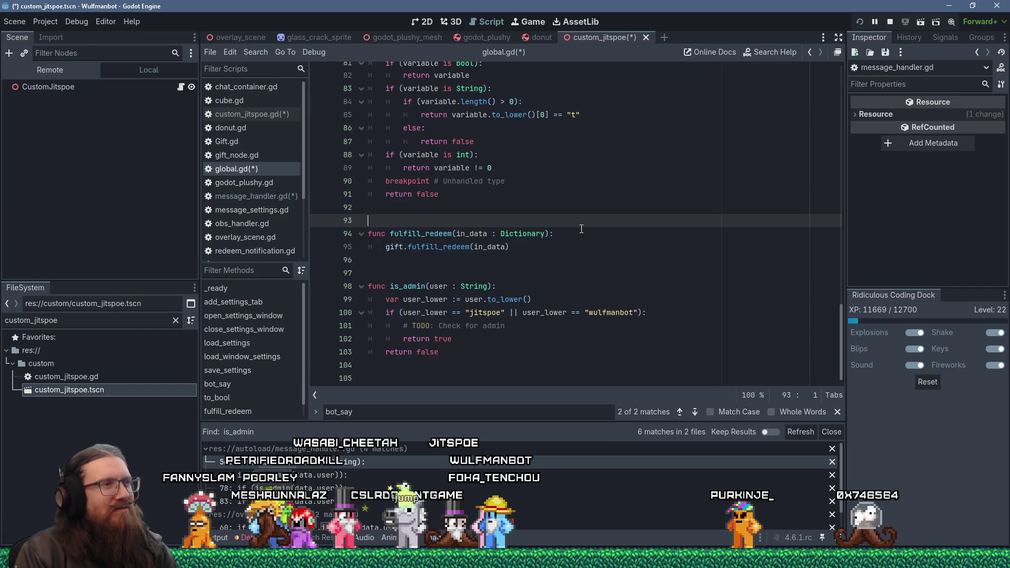
# Step: Review global.gd's finished is_admin function, then bring up custom_jitspoe.gd
pyautogui.scroll(2, 581, 229)
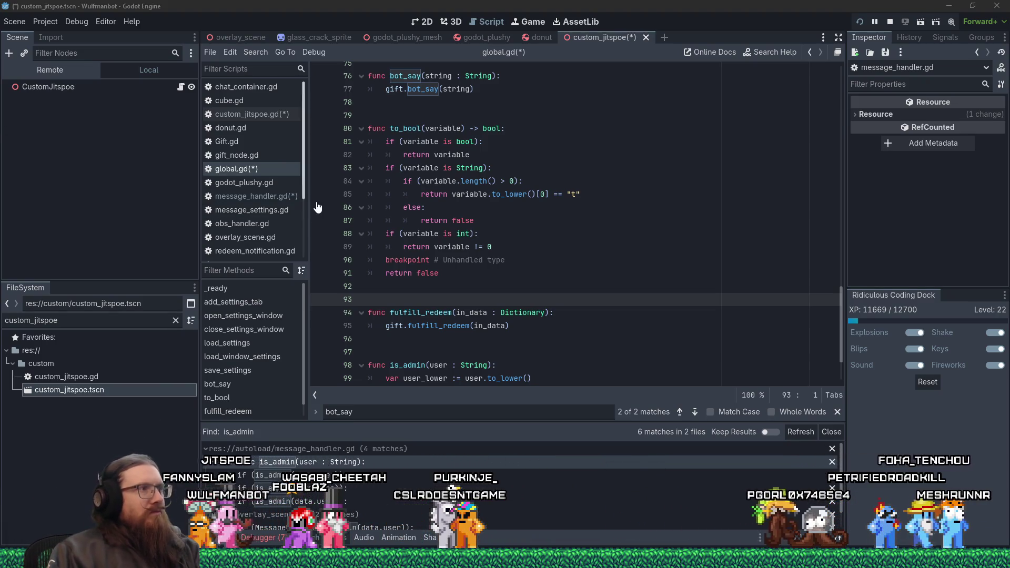
pyautogui.scroll(-2, 479, 283)
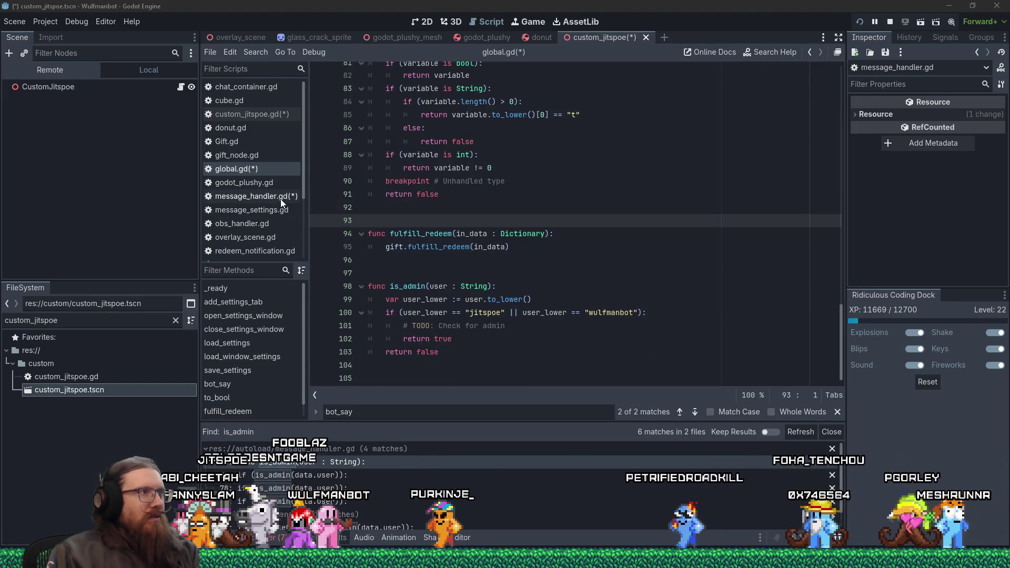
pyautogui.click(257, 115)
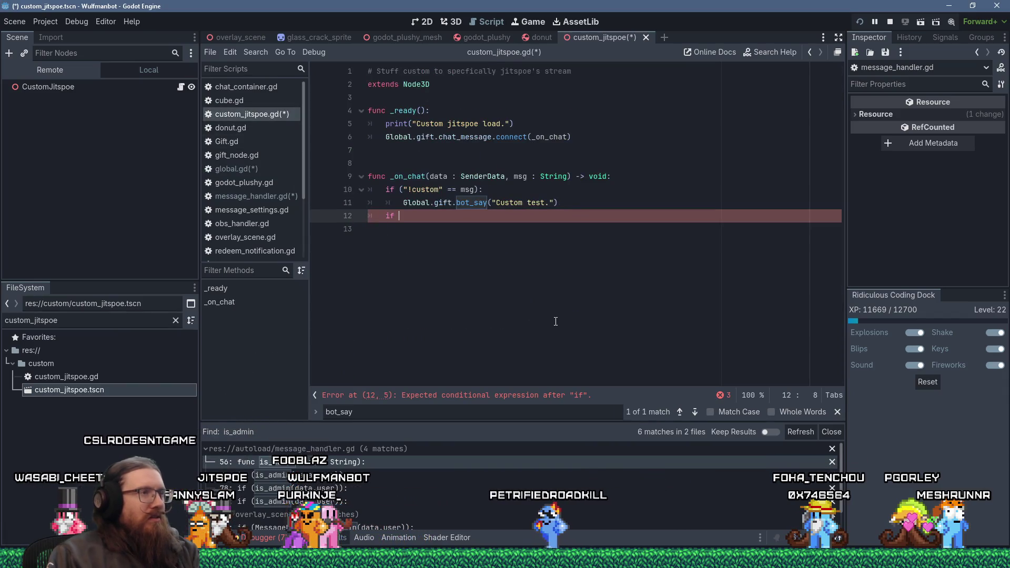
# Step: Write the if ("!admincheck" == msg): condition and begin an is_admin(data.user) check beneath it
pyautogui.press('BackSpace')
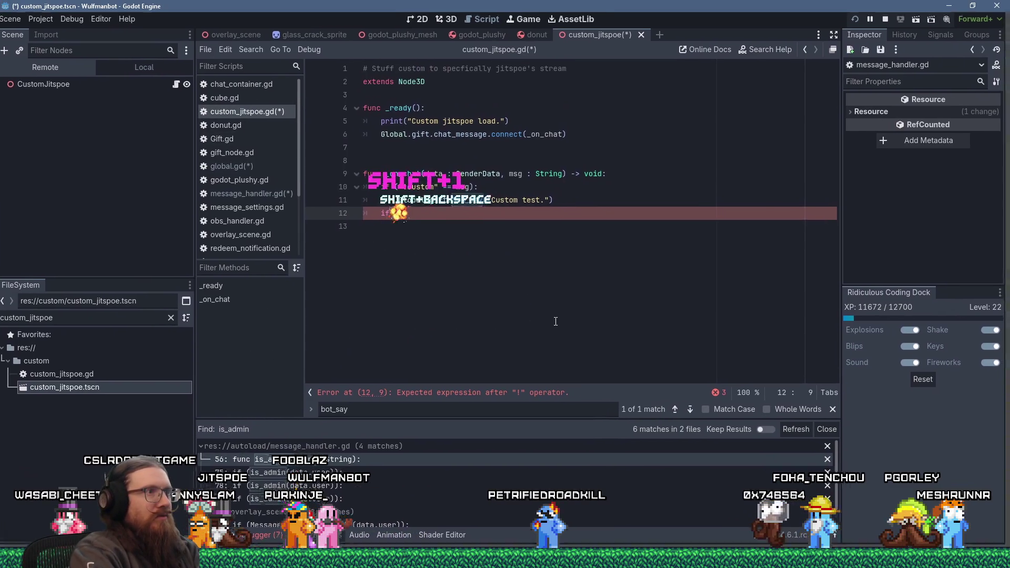
pyautogui.write('(""!ad')
pyautogui.write('mincheck"')
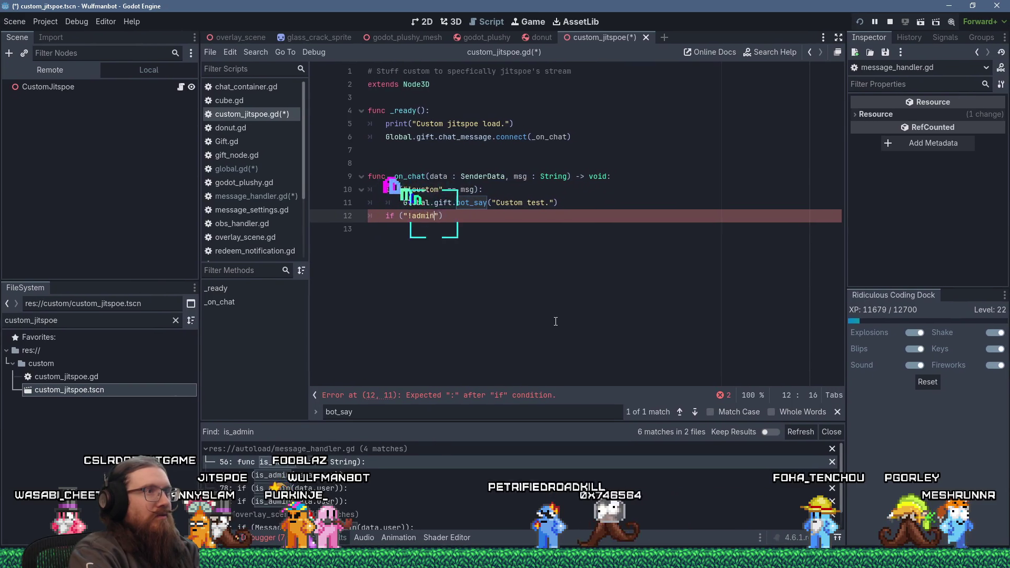
pyautogui.write(' == msg')
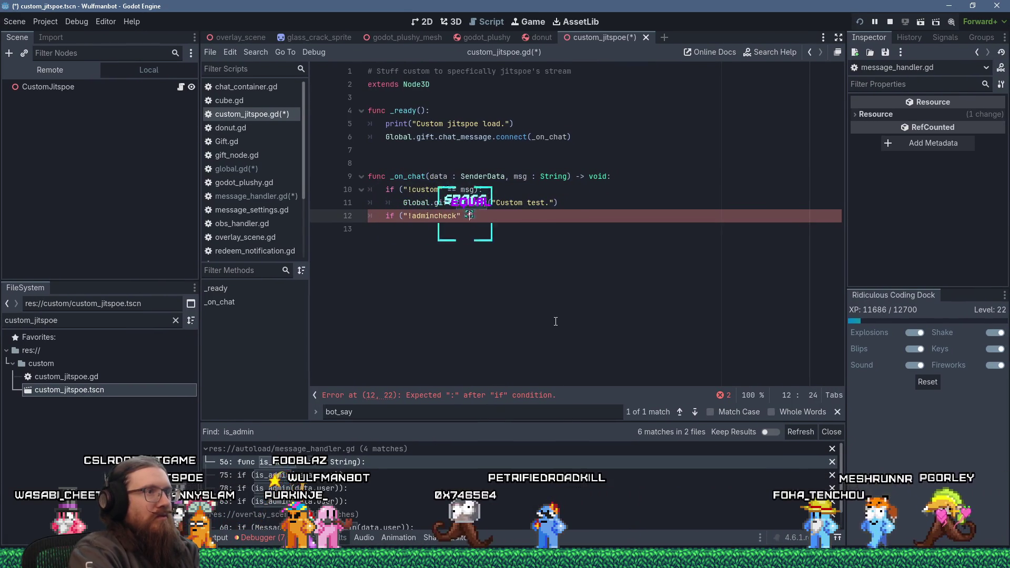
pyautogui.press('End')
pyautogui.write(':')
pyautogui.press('Return')
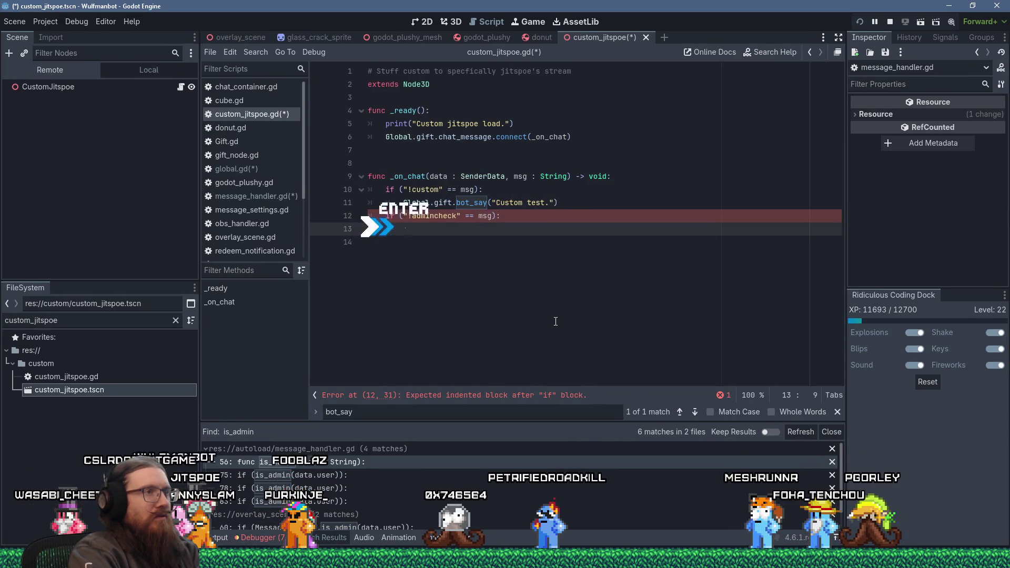
pyautogui.write('if (Glob')
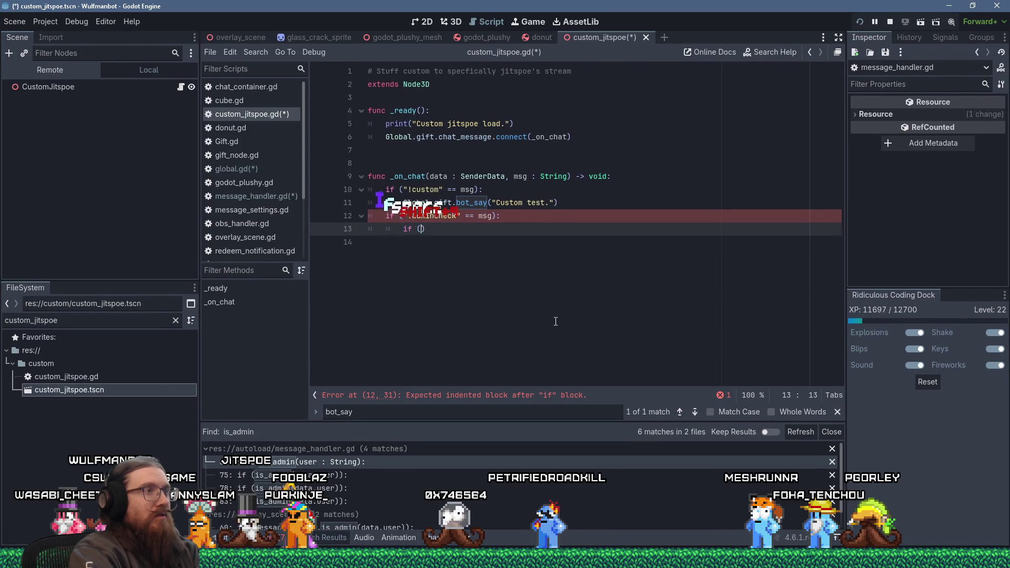
pyautogui.write('al.is_')
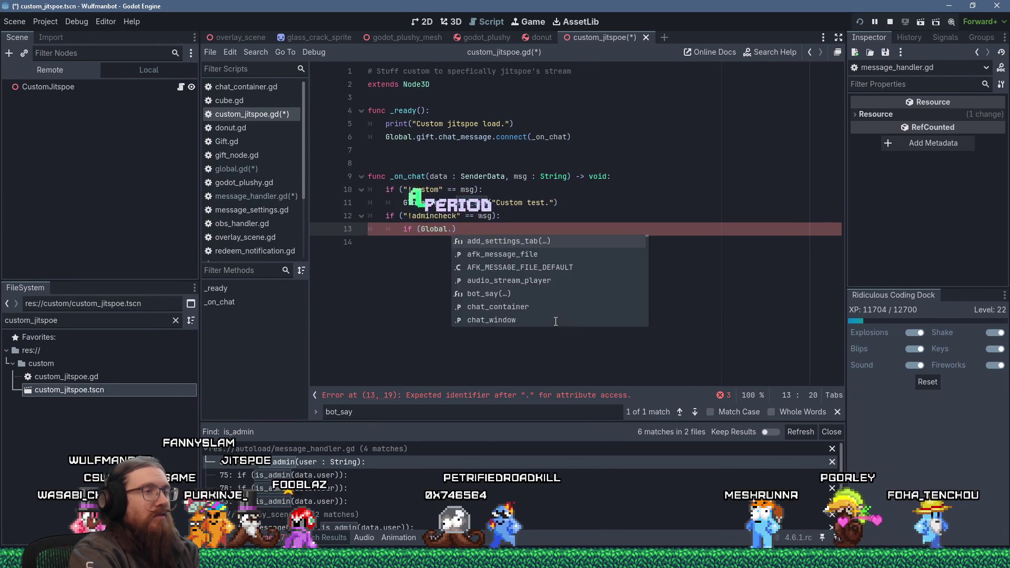
pyautogui.write('admin')
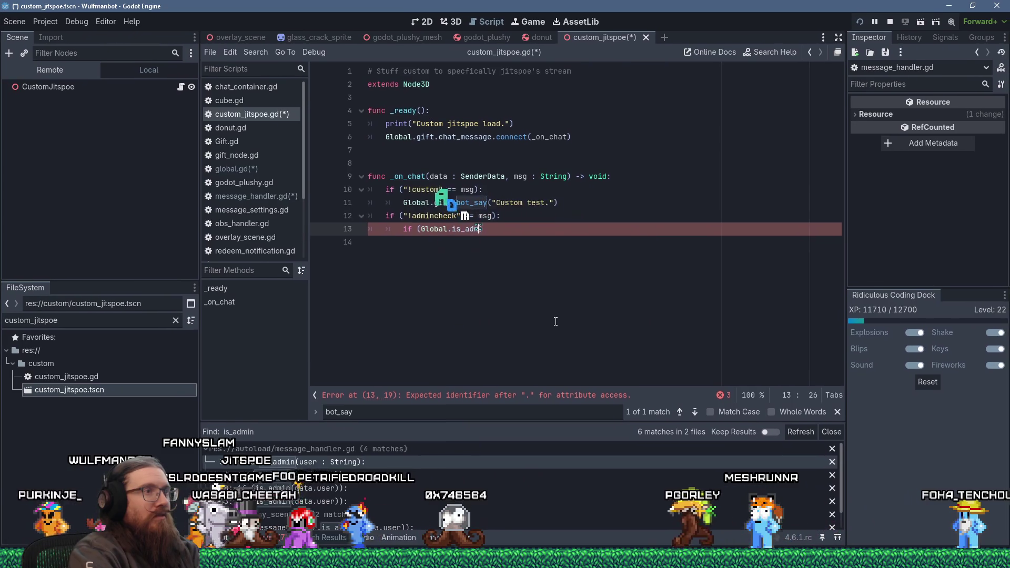
pyautogui.write('(data.')
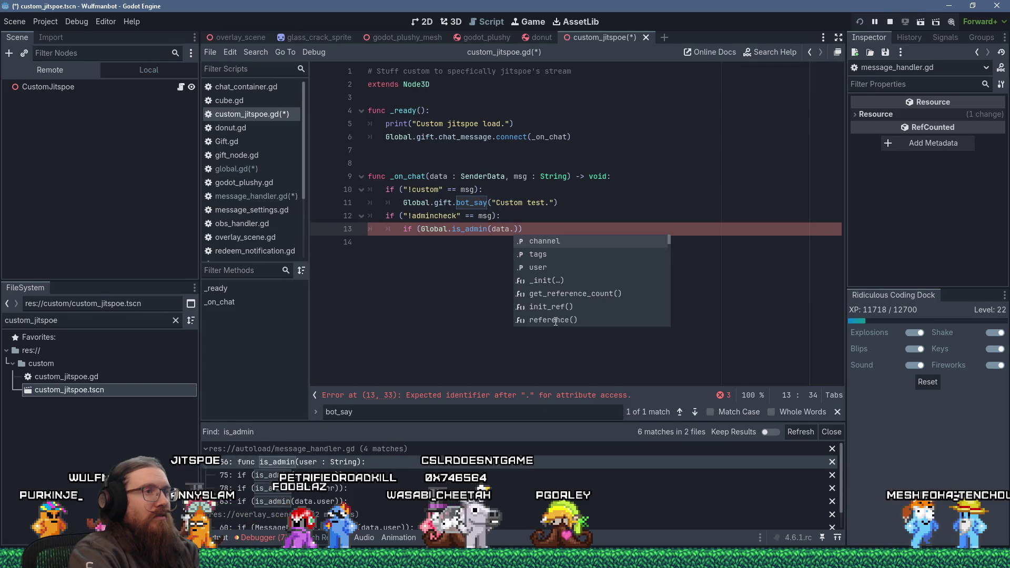
pyautogui.write('user')
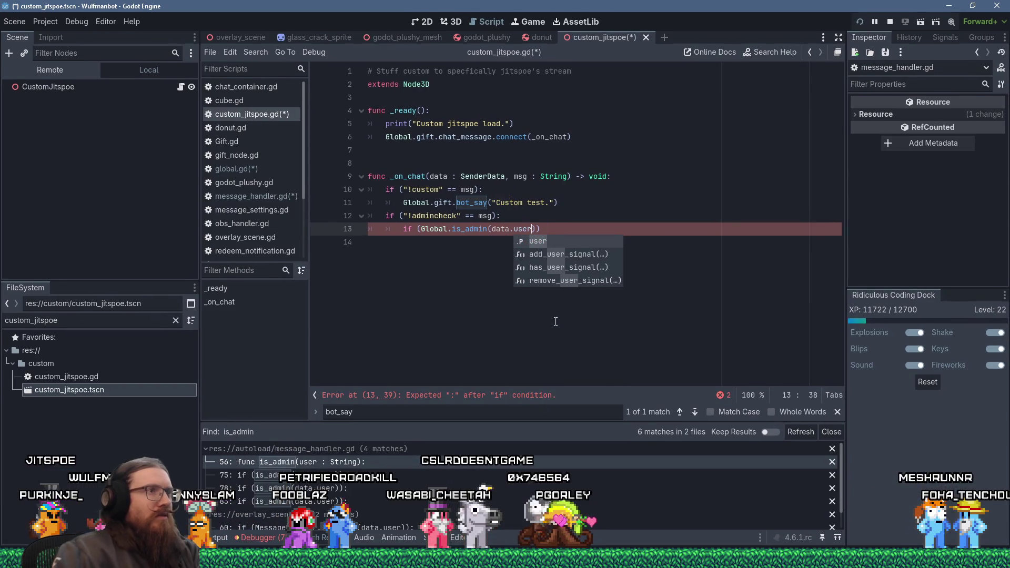
# Step: Look up the SenderData definition, then return to custom_jitspoe.gd's admin check line
pyautogui.keyDown('ctrl'); pyautogui.click(529, 230); pyautogui.keyUp('ctrl')
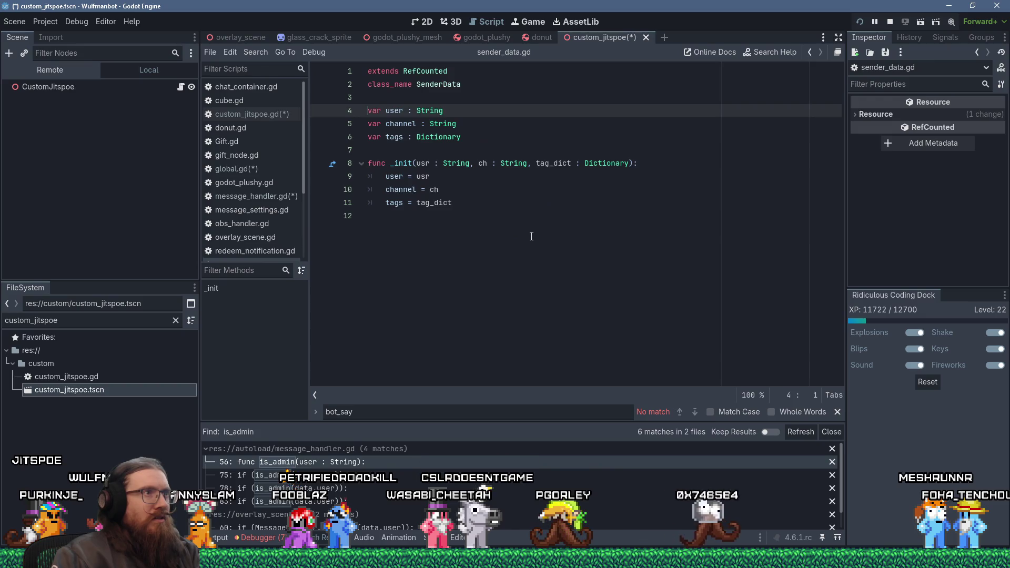
pyautogui.click(529, 239)
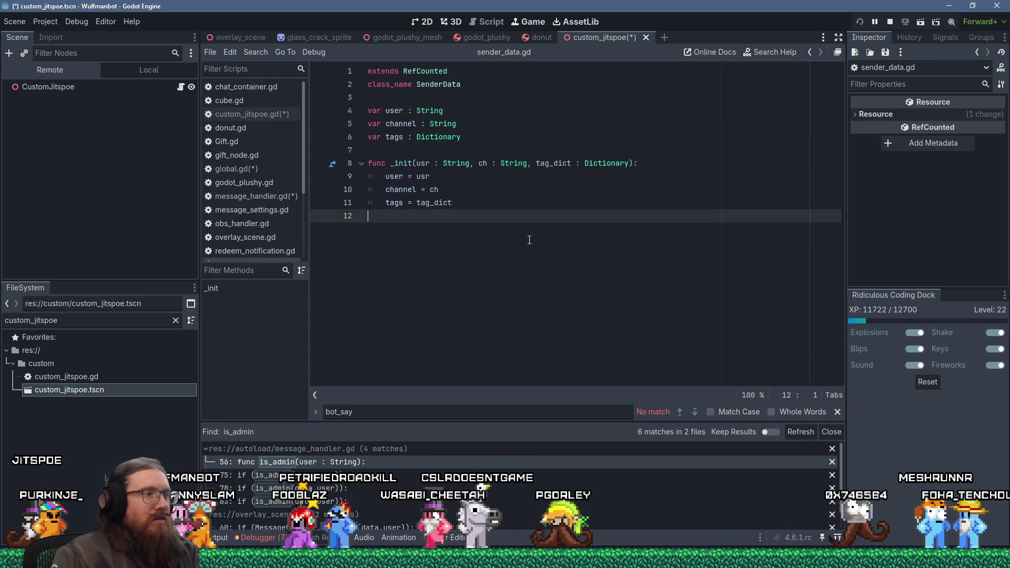
pyautogui.hotkey('alt', 'Left')
pyautogui.click(530, 240)
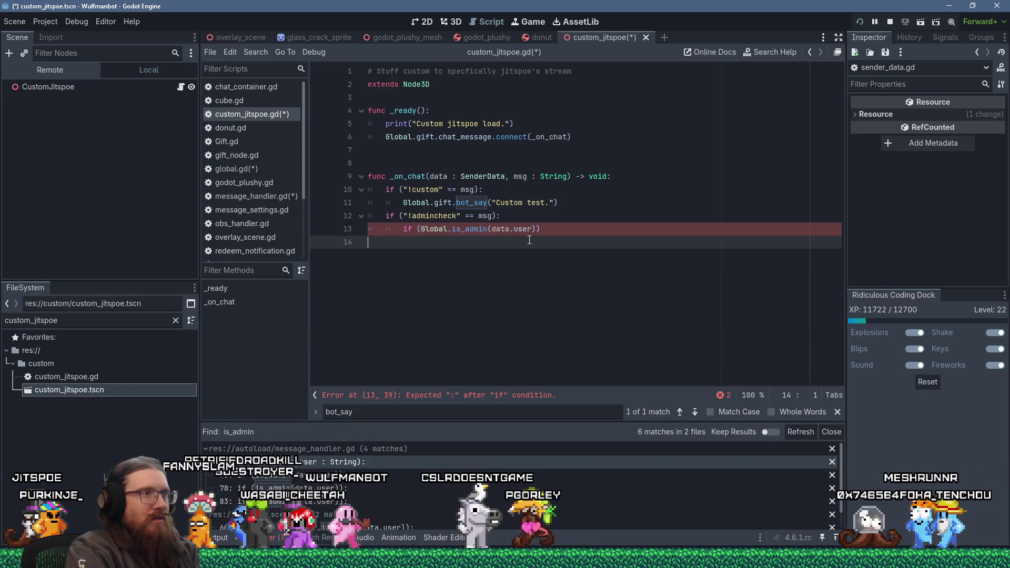
# Step: Close the is_admin check with a colon, reply "You be admin.", and drop 'gift.' from line 11's bot_say call
pyautogui.press('Left')
pyautogui.write(':')
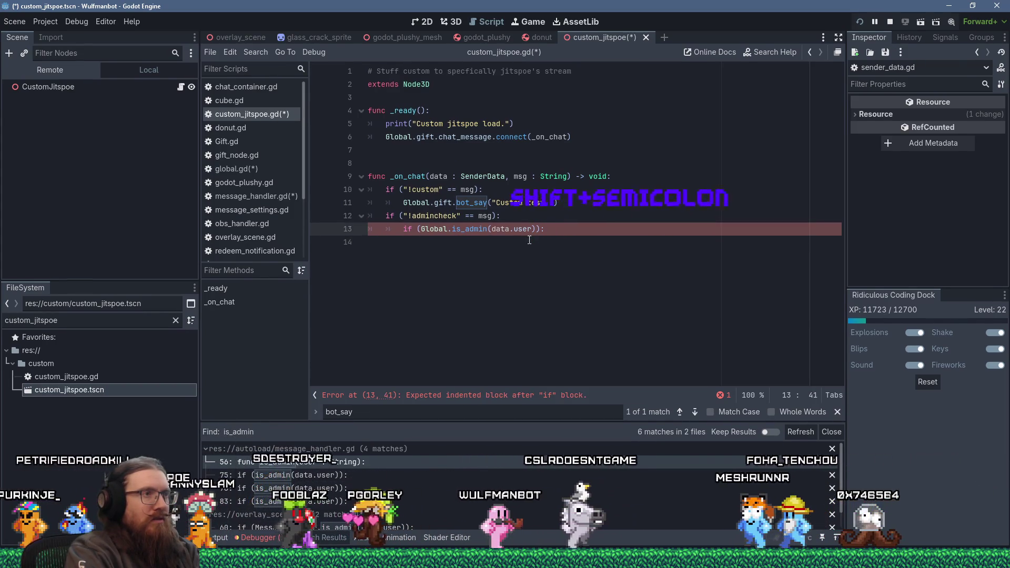
pyautogui.press('Return')
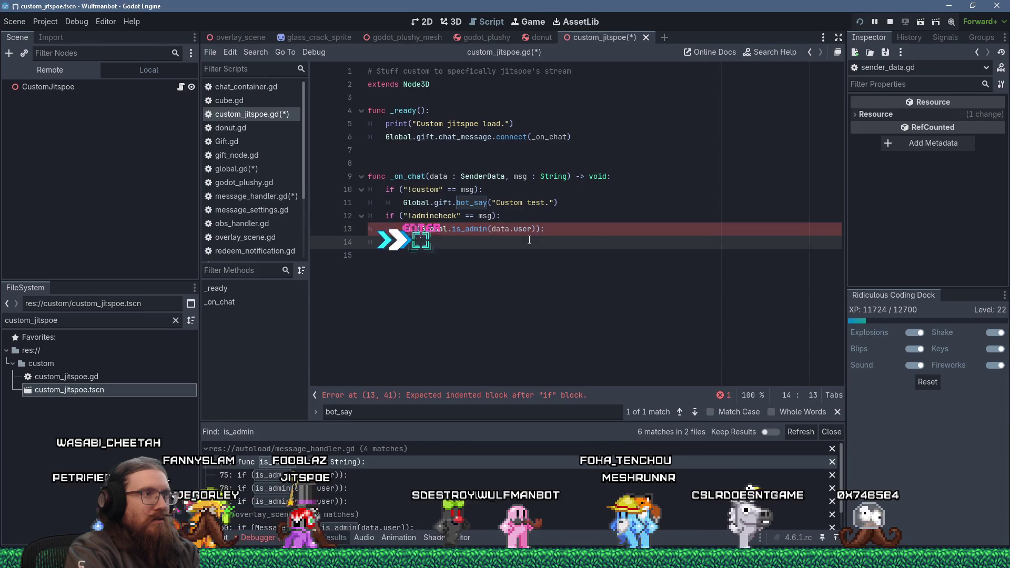
pyautogui.write('Global.gift.bot_sa')
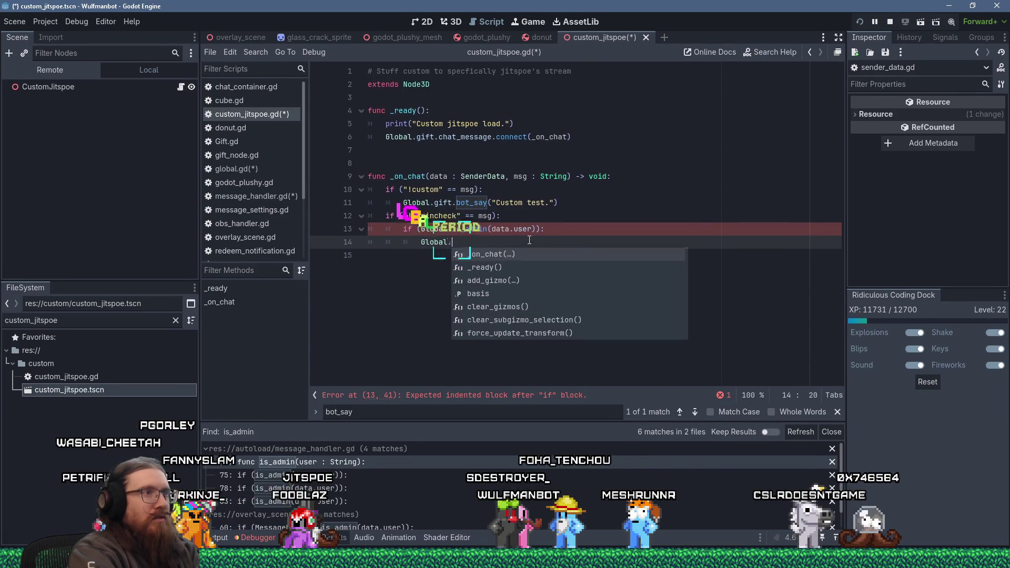
pyautogui.write('y("')
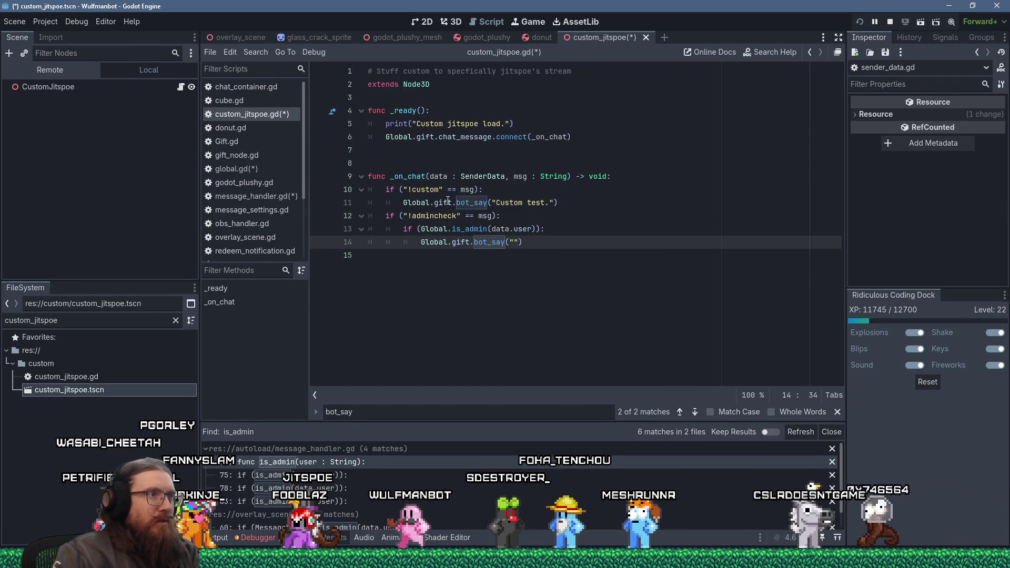
pyautogui.click(451, 202)
pyautogui.hotkey('ctrl', 'BackSpace')
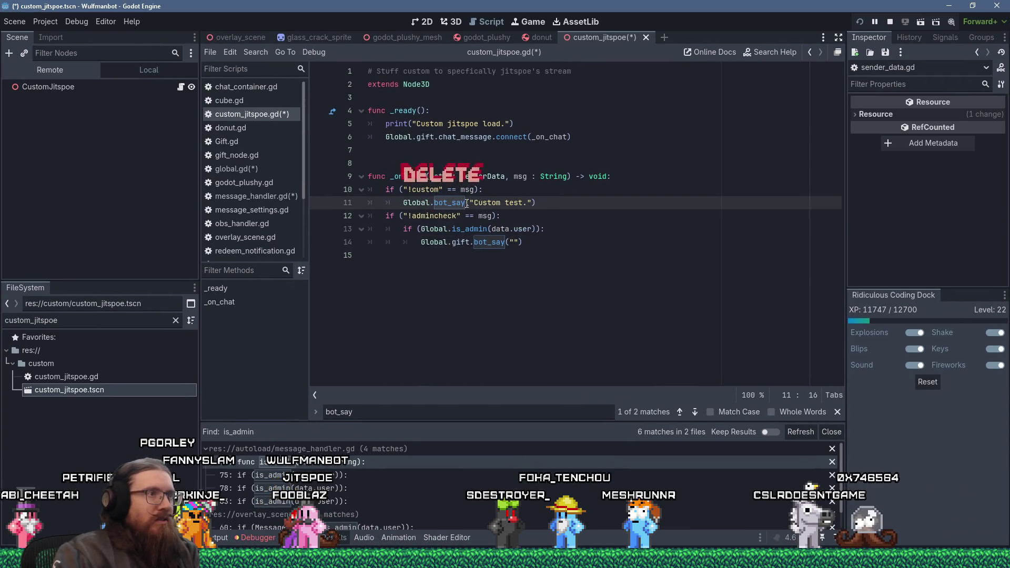
pyautogui.doubleClick(468, 241)
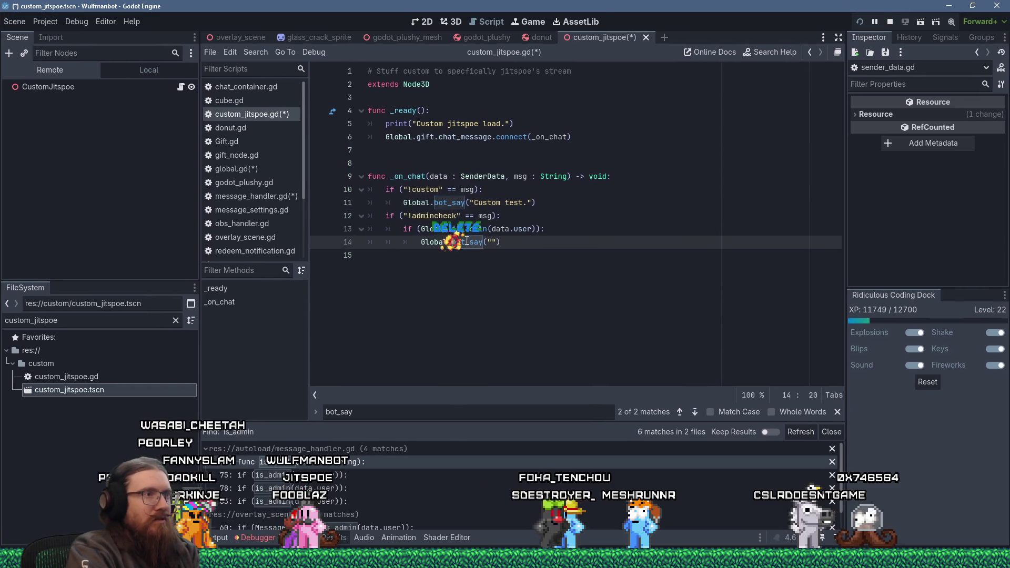
pyautogui.write('You be admin.')
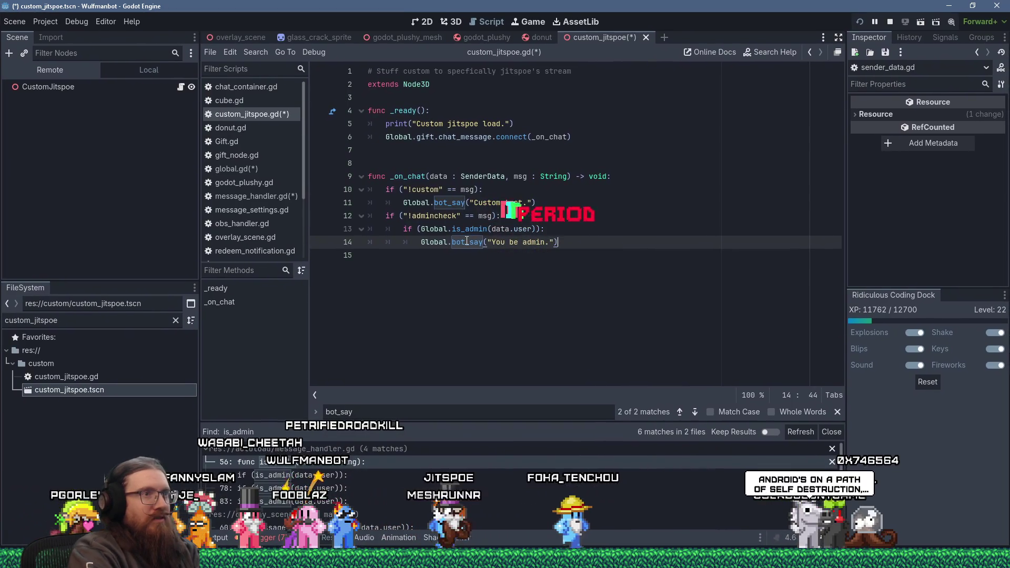
# Step: Add an else branch replying "You no admin!" via Global.bot_say, save, and rerun the game
pyautogui.press('End')
pyautogui.press('Return')
pyautogui.press('BackSpace')
pyautogui.write('else:')
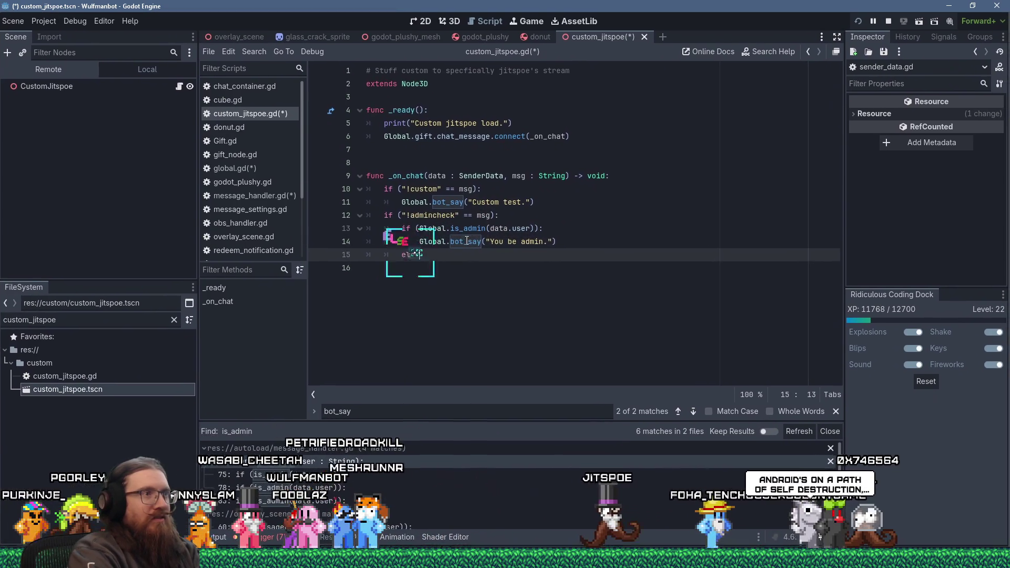
pyautogui.press('Return')
pyautogui.write('Global.')
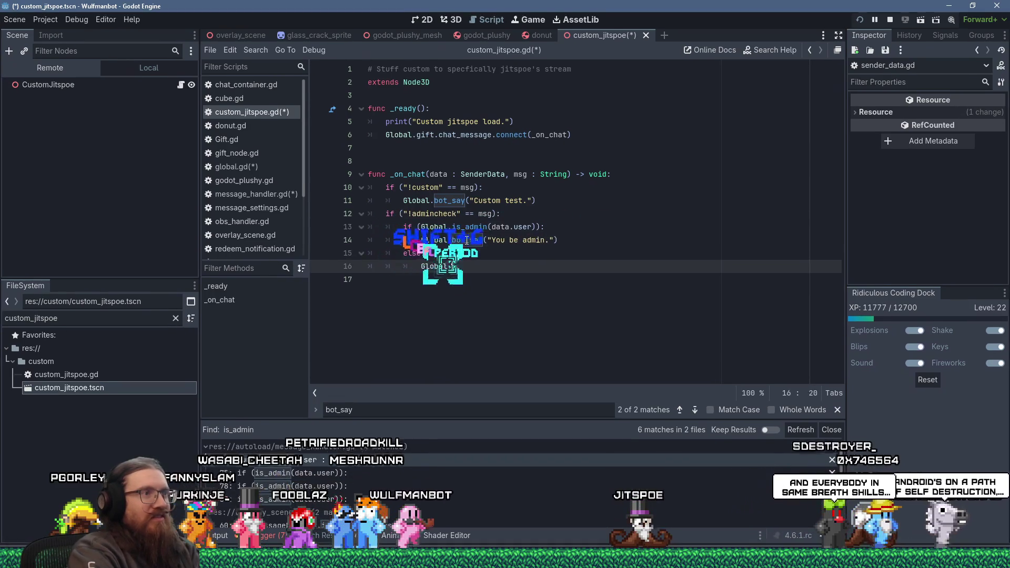
pyautogui.write('bot_say("You no admin!')
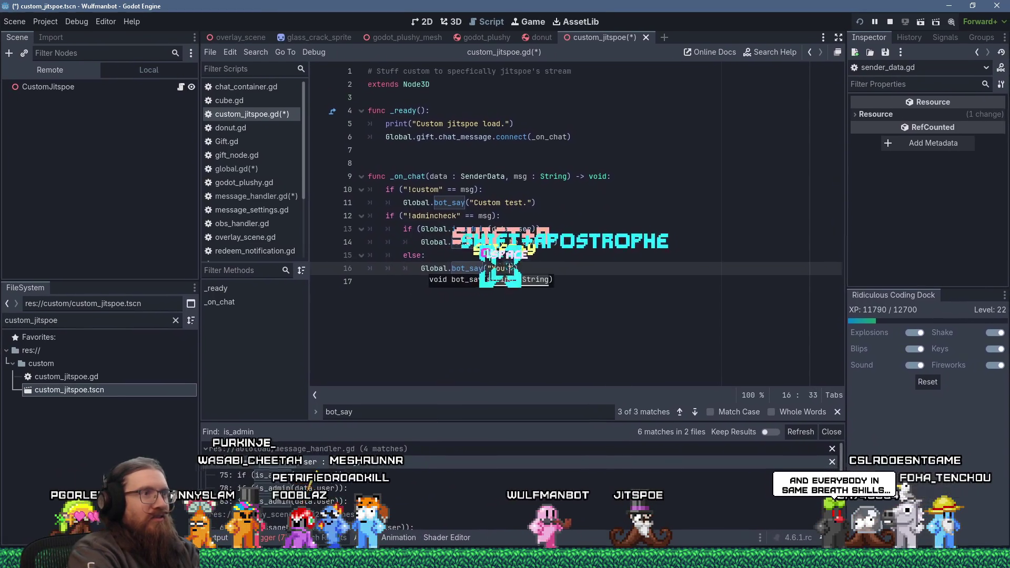
pyautogui.hotkey('ctrl', 's')
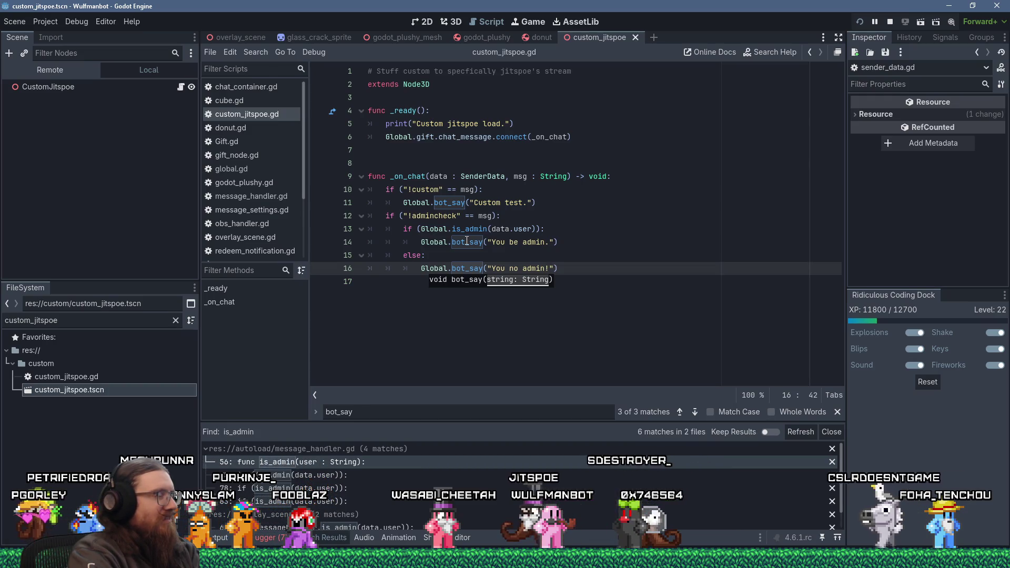
pyautogui.click(861, 22)
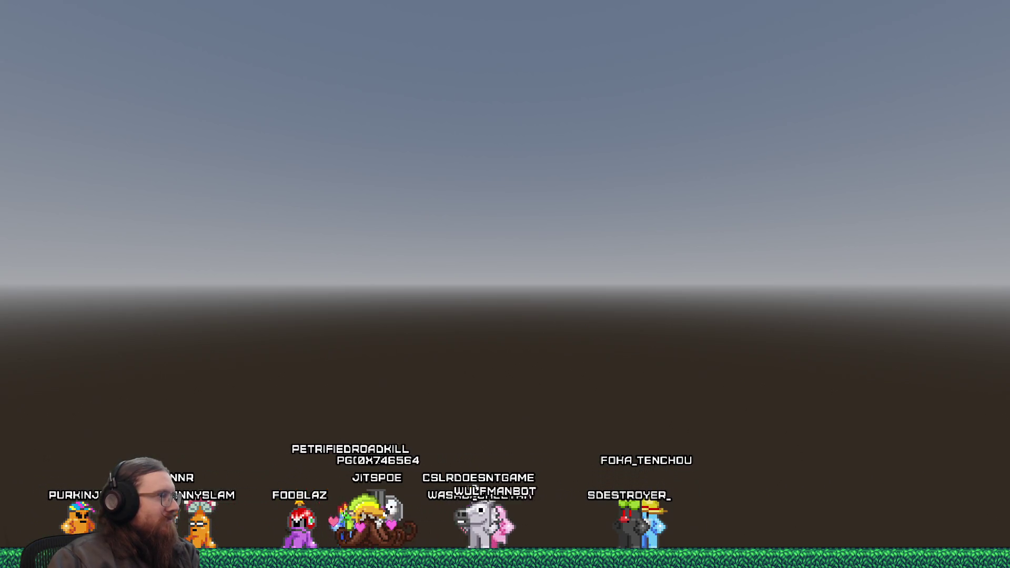
# Step: Switch from the running game back to the Godot editor and put the caret on the script's last line
pyautogui.hotkey('alt', 'Tab')
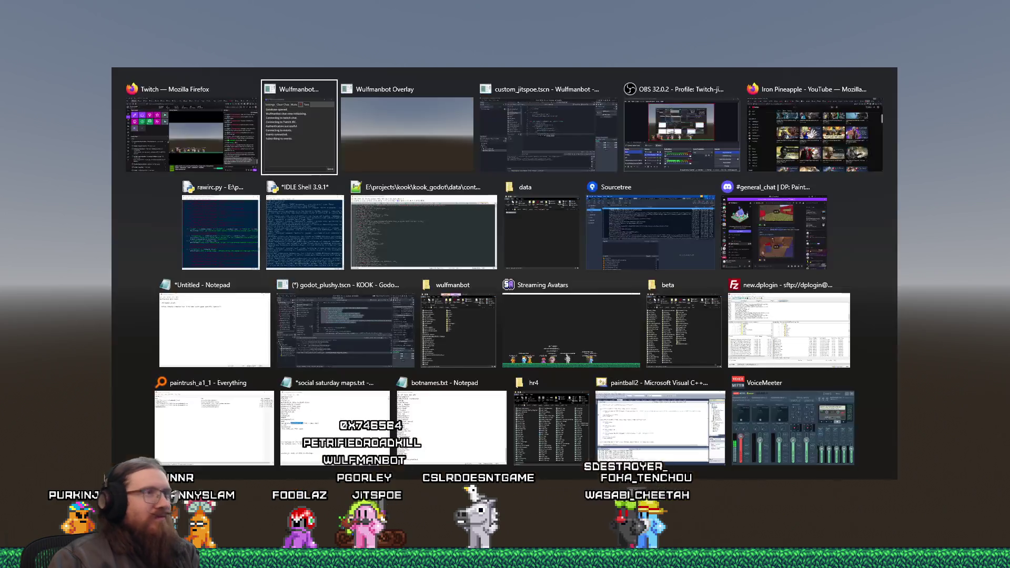
pyautogui.hotkey('alt', 'Tab')
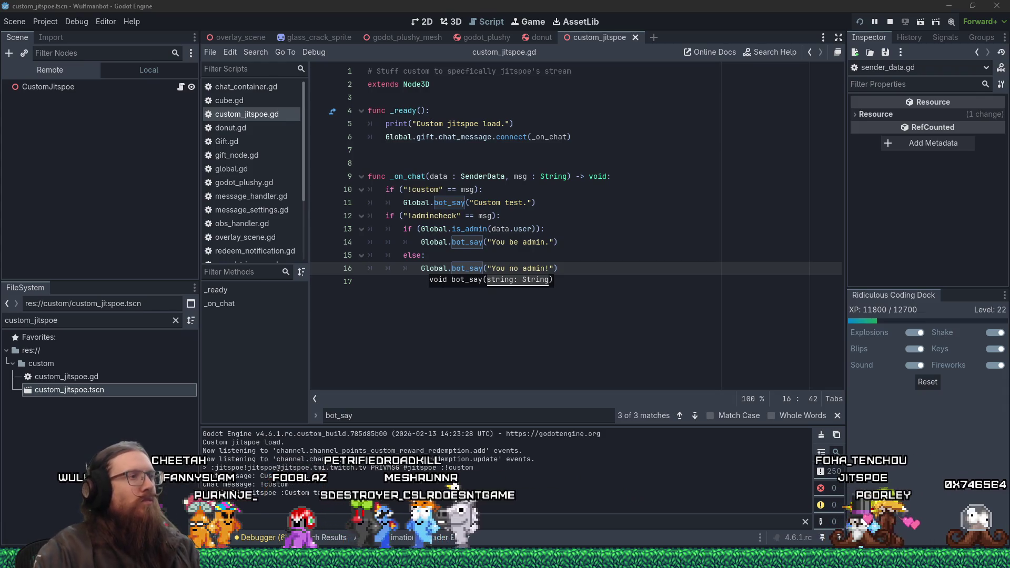
pyautogui.click(418, 282)
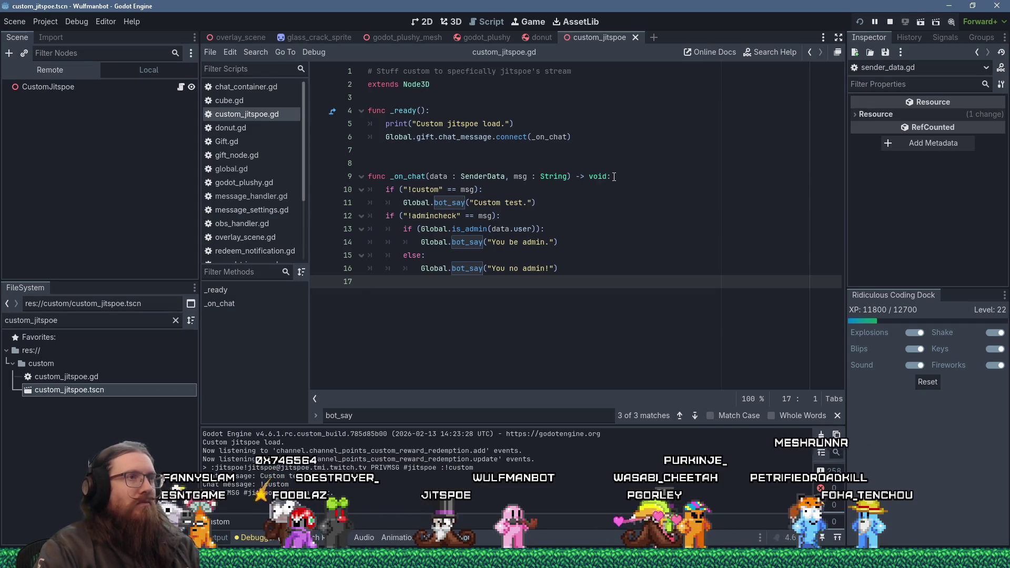
# Step: Insert a new first line inside _on_chat and start a var declaration
pyautogui.hotkey('ctrl', 'z')
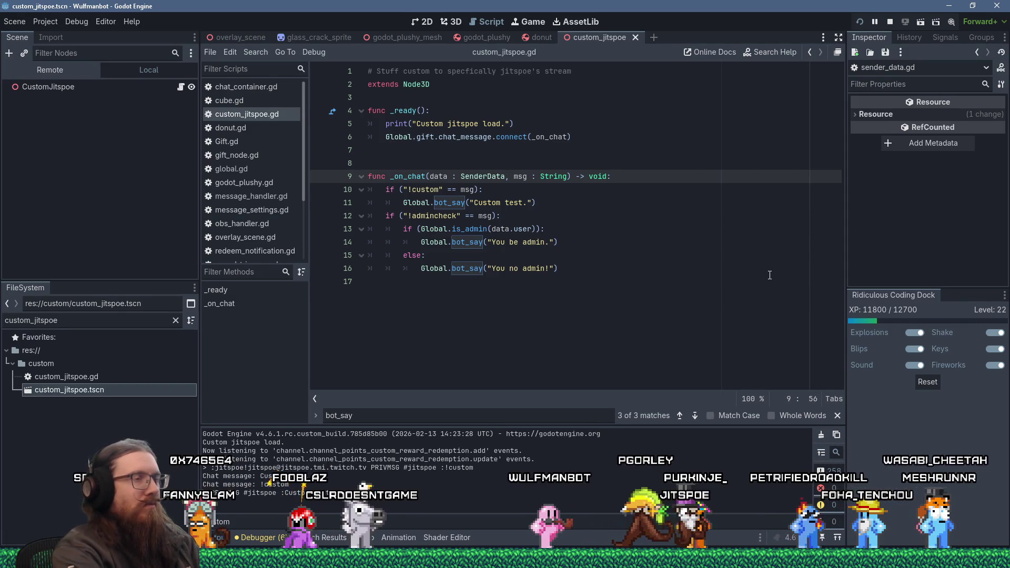
pyautogui.press('Return')
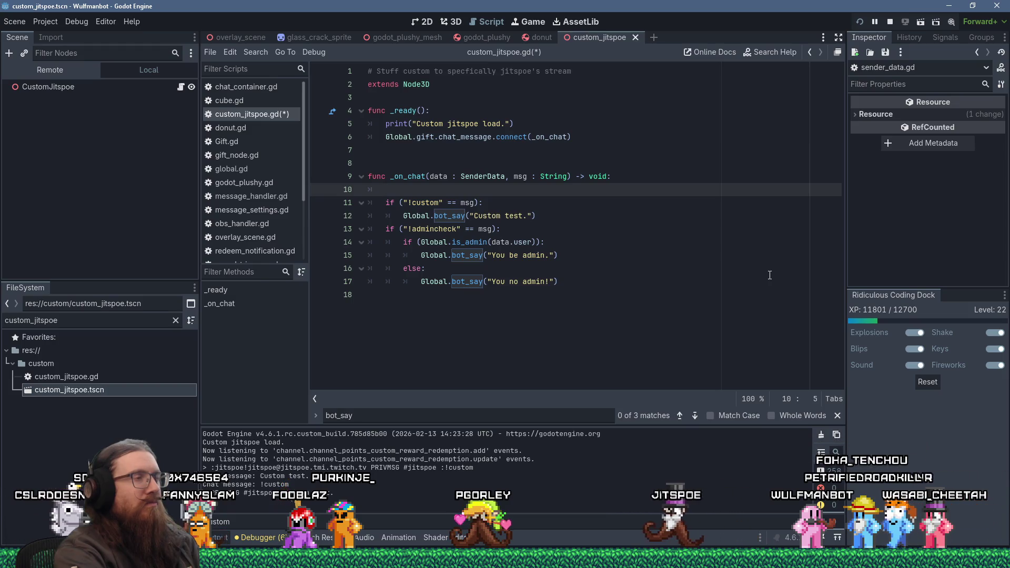
pyautogui.write('var')
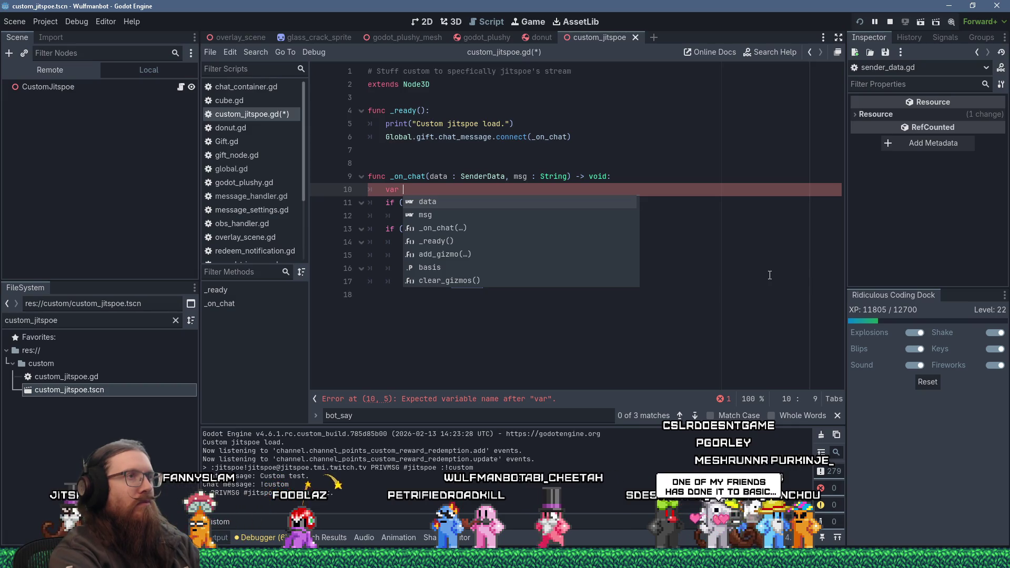
# Step: Declare var msg_split := msg.split(" ") and open a new line below it
pyautogui.write('m')
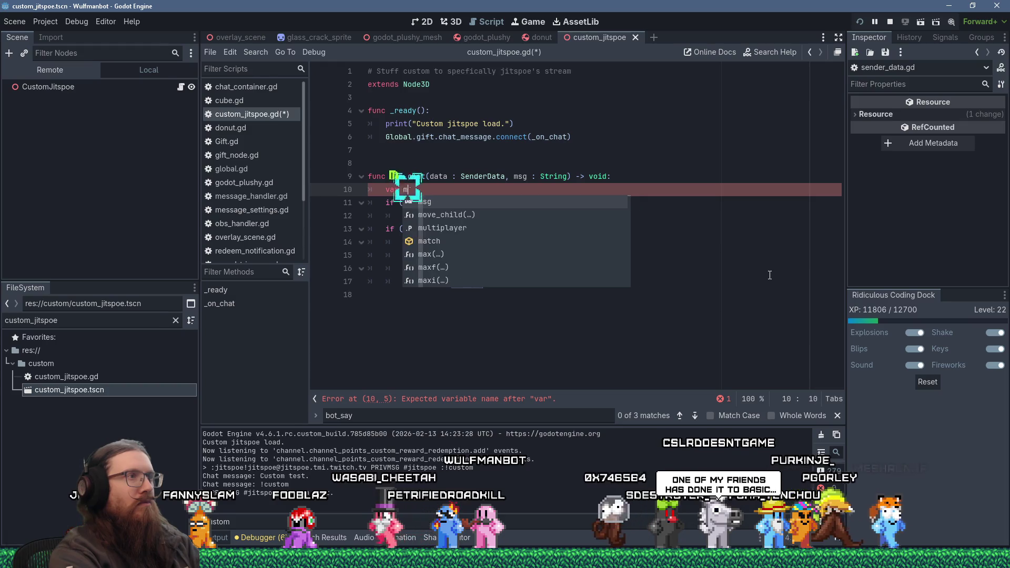
pyautogui.press('Escape')
pyautogui.write('m')
pyautogui.press('BackSpace')
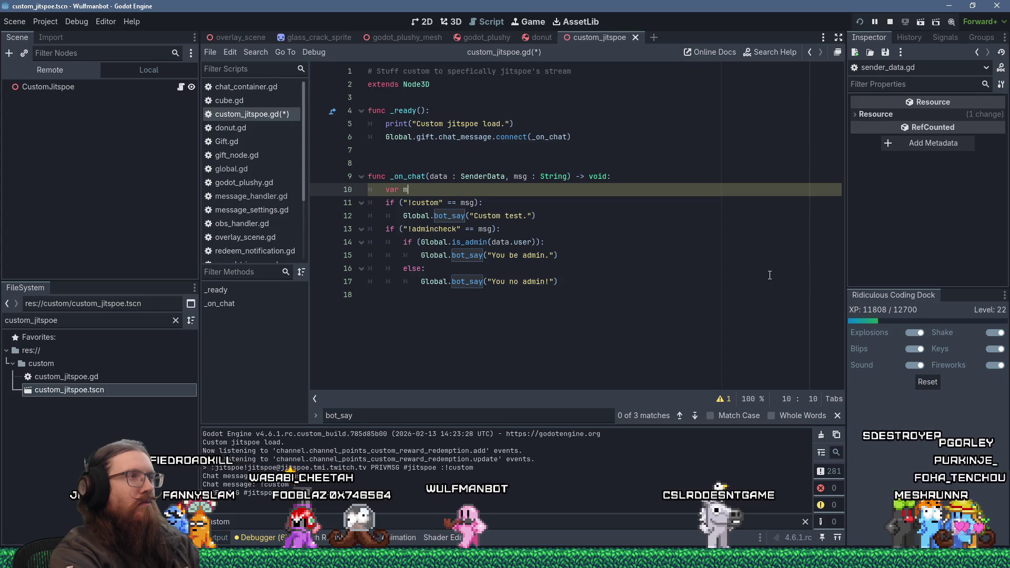
pyautogui.write('sg_spli')
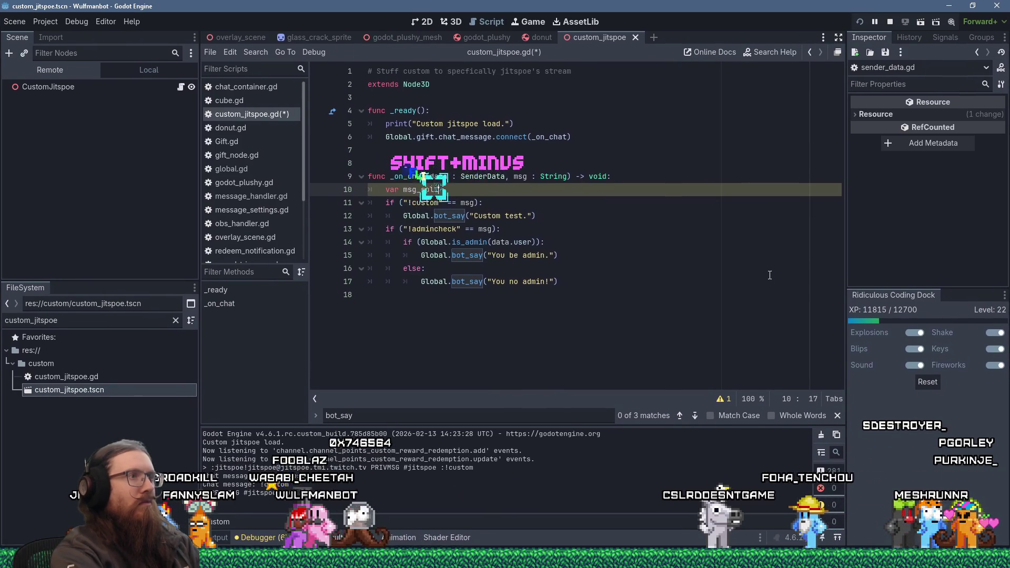
pyautogui.write('t := msg.s')
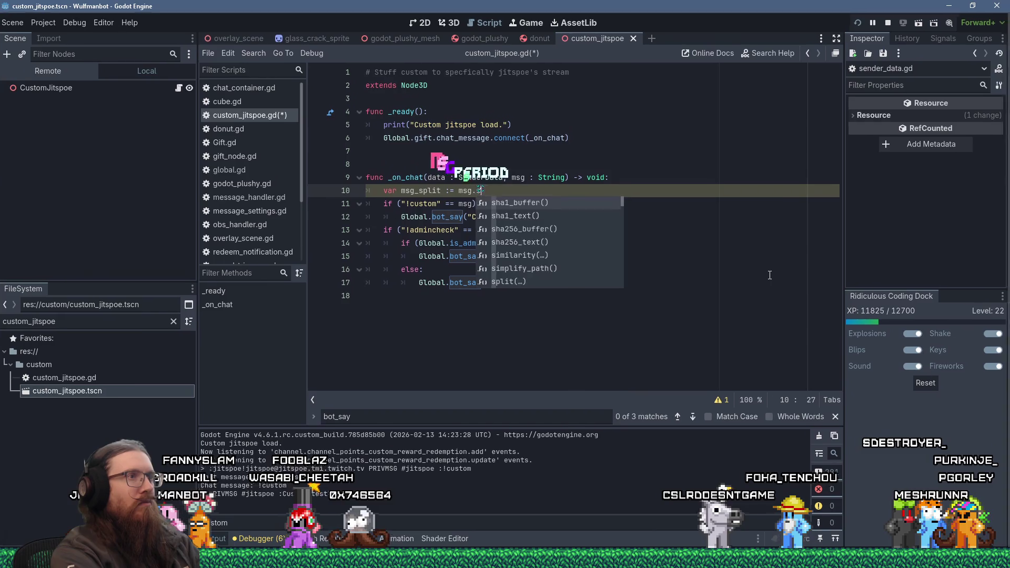
pyautogui.write('plit(')
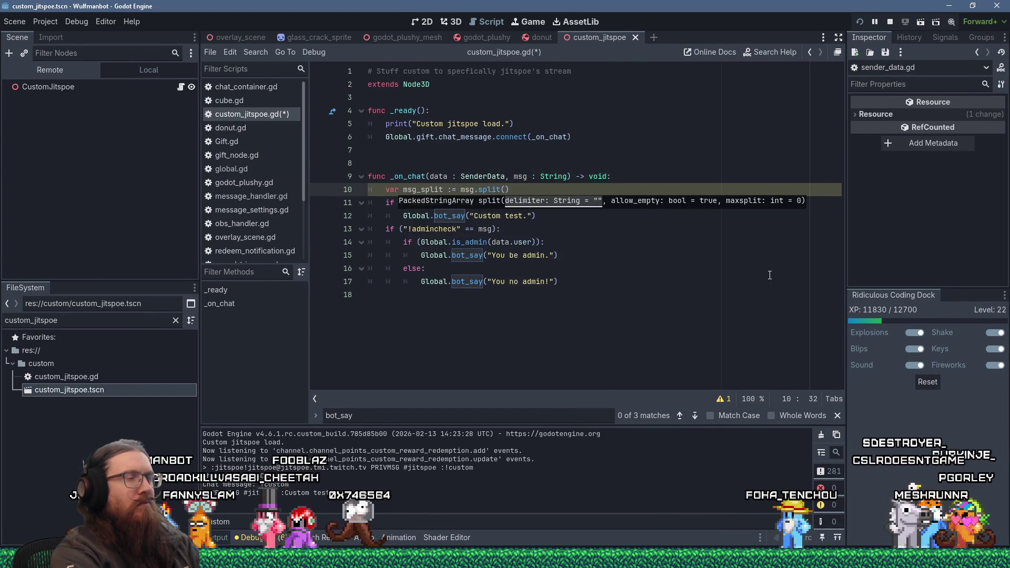
pyautogui.write('" "')
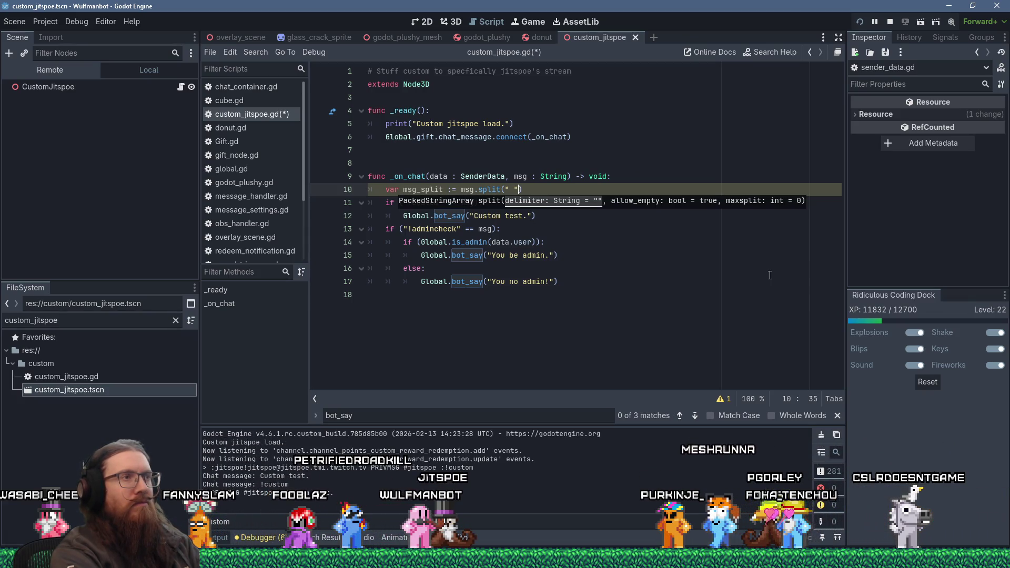
pyautogui.press('Right')
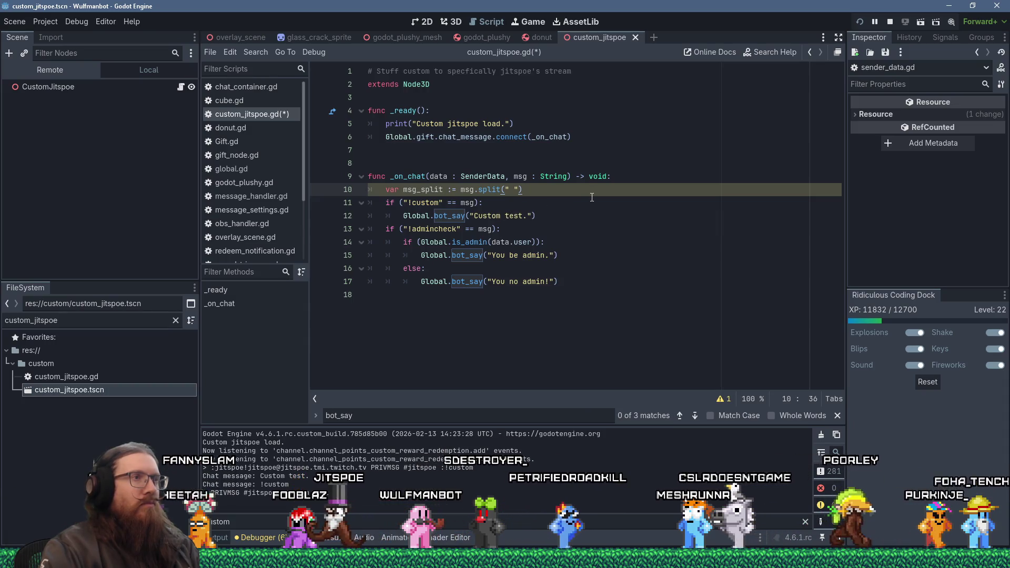
pyautogui.press('Return')
# Step: Write if (msg_split.size() > 0): on line 11 after checking the split() documentation
pyautogui.write('if (msg_split')
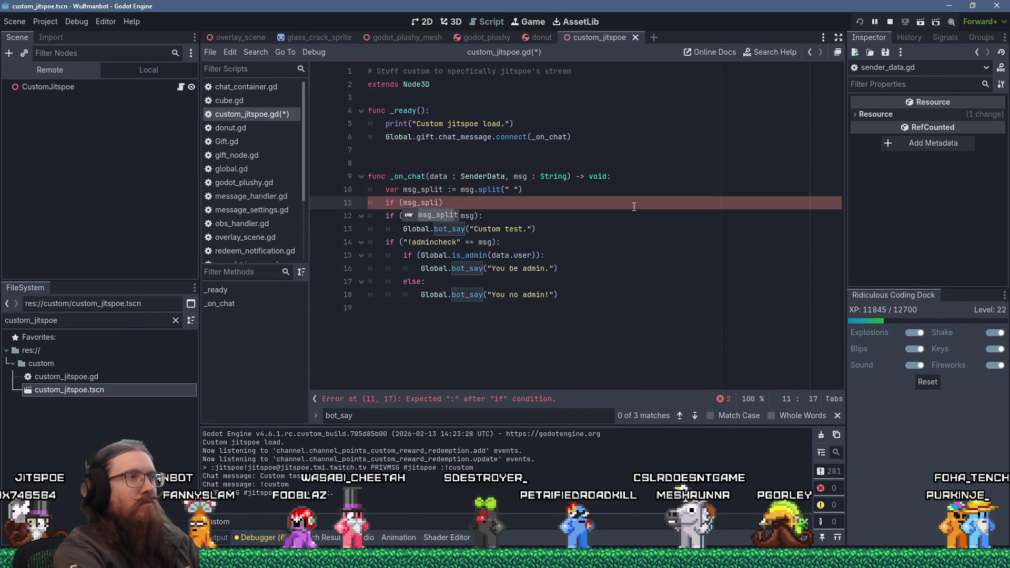
pyautogui.write('.')
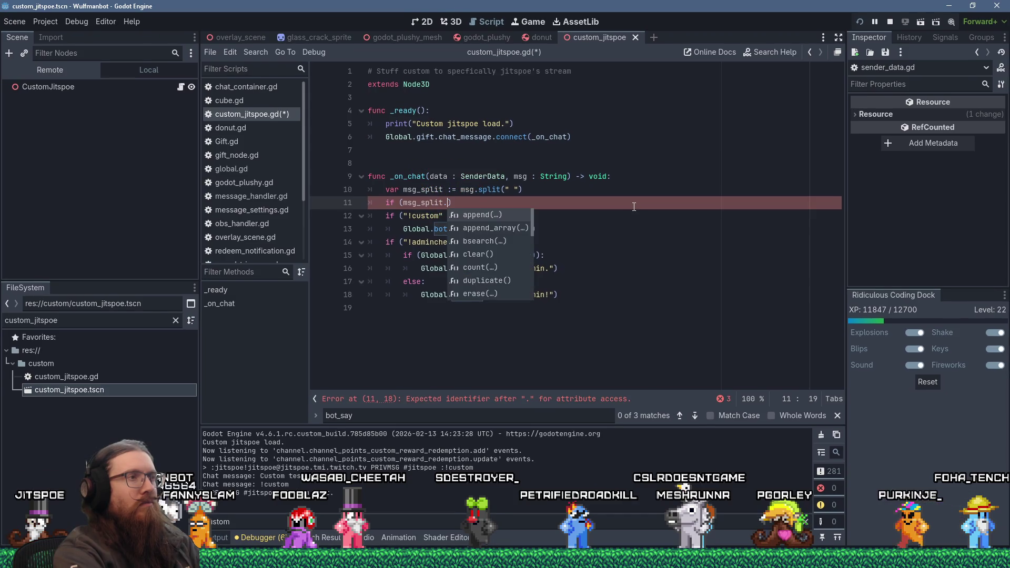
pyautogui.write('si')
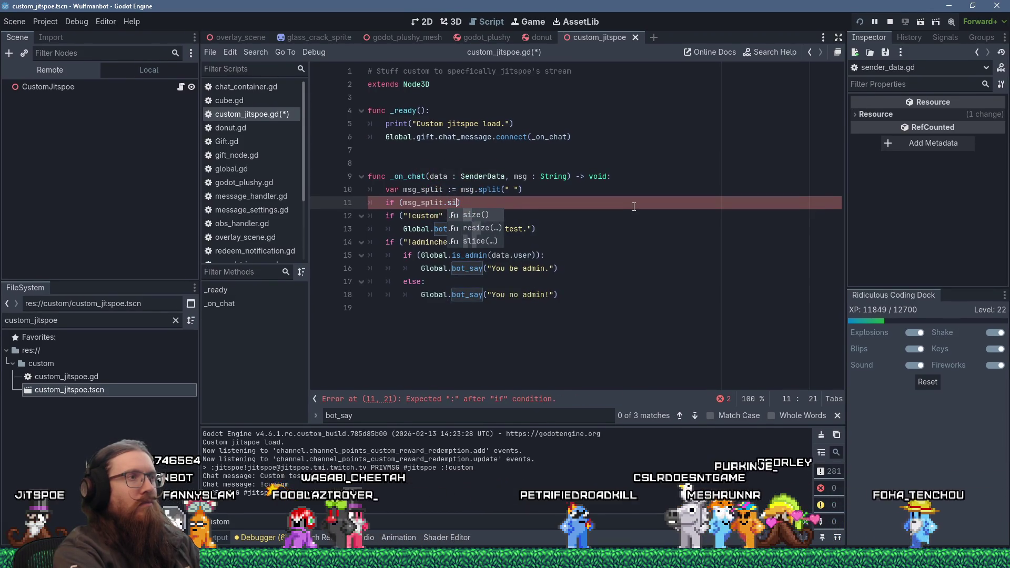
pyautogui.press('BackSpace')
pyautogui.press('BackSpace')
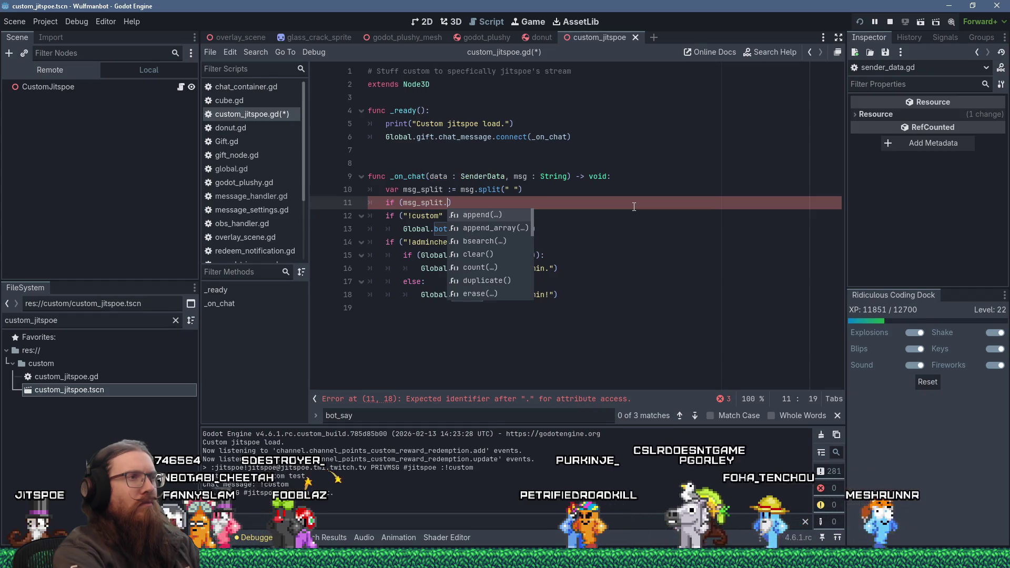
pyautogui.click(497, 190)
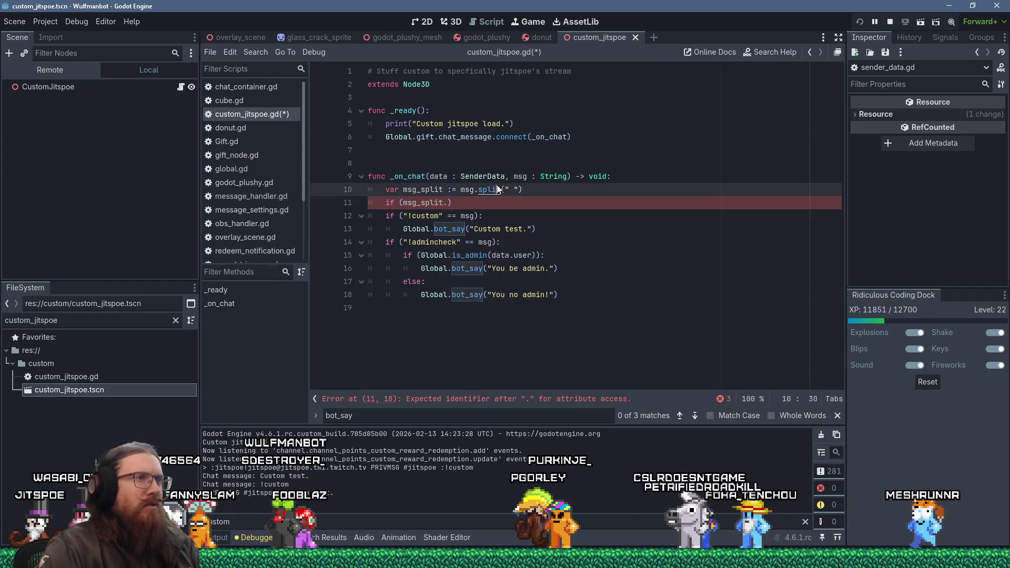
pyautogui.keyDown('ctrl'); pyautogui.click(497, 190); pyautogui.keyUp('ctrl')
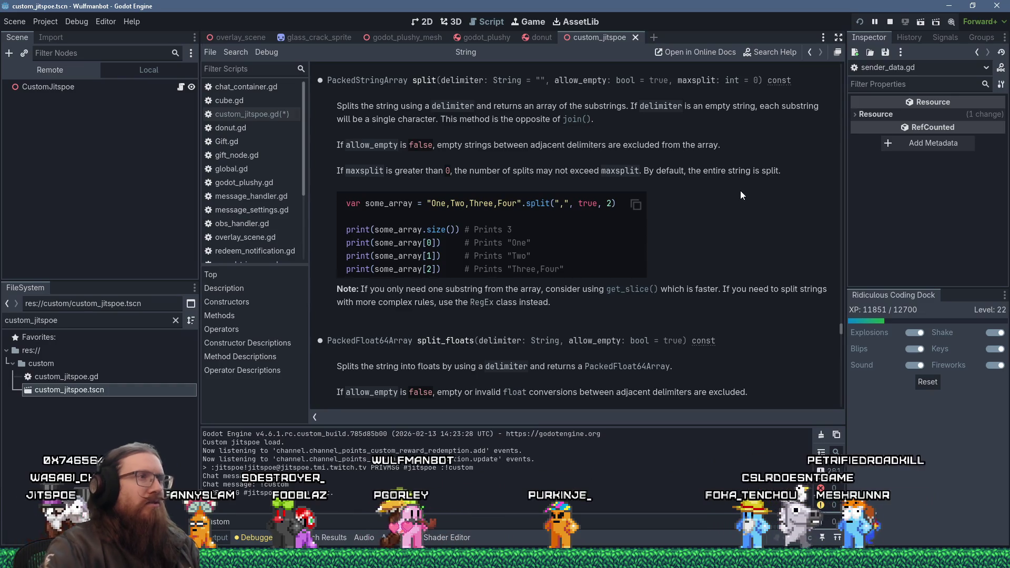
pyautogui.hotkey('alt', 'Left')
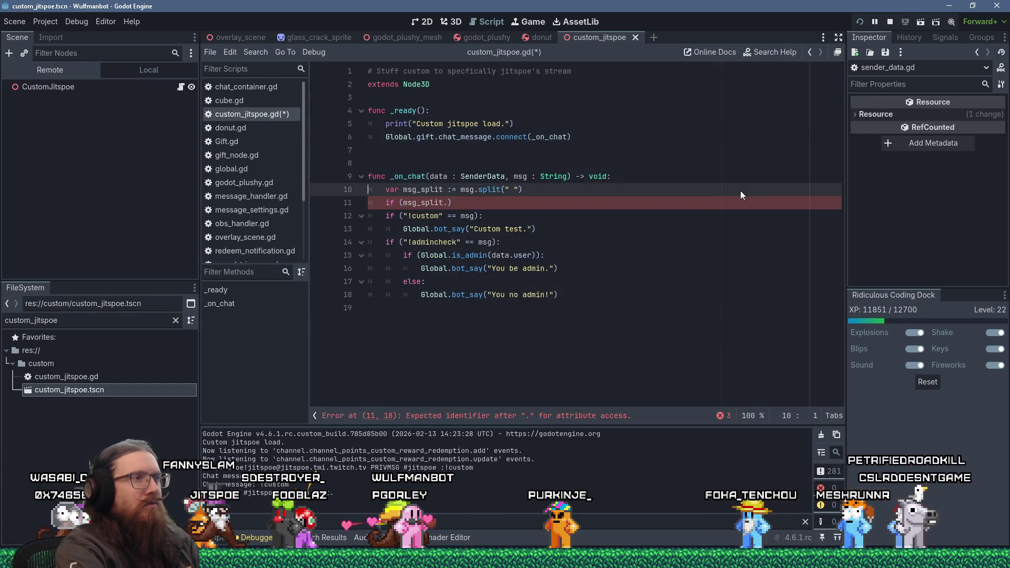
pyautogui.press('Down')
pyautogui.press('BackSpace')
pyautogui.write('.')
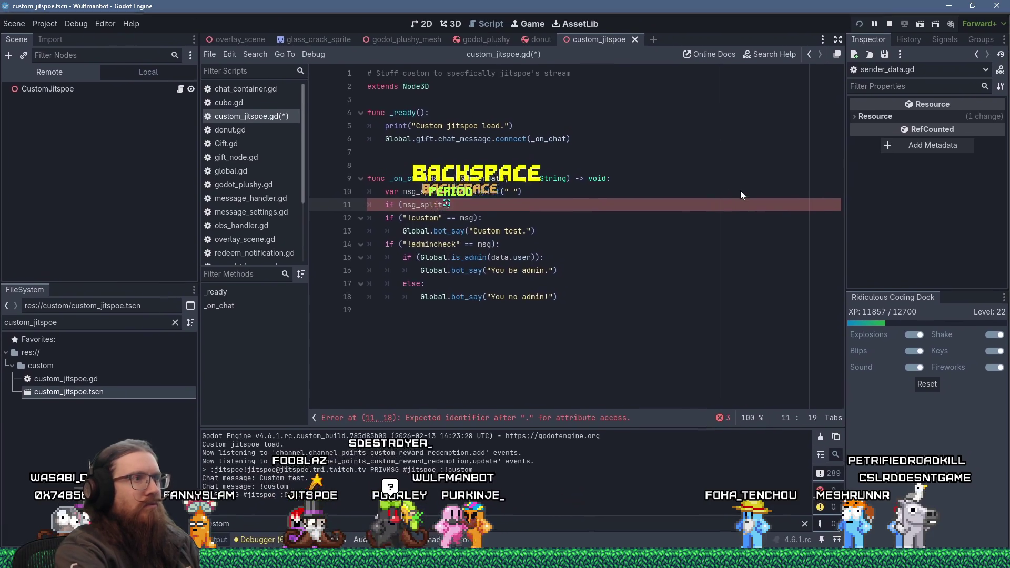
pyautogui.write('size(')
pyautogui.write(') > 2')
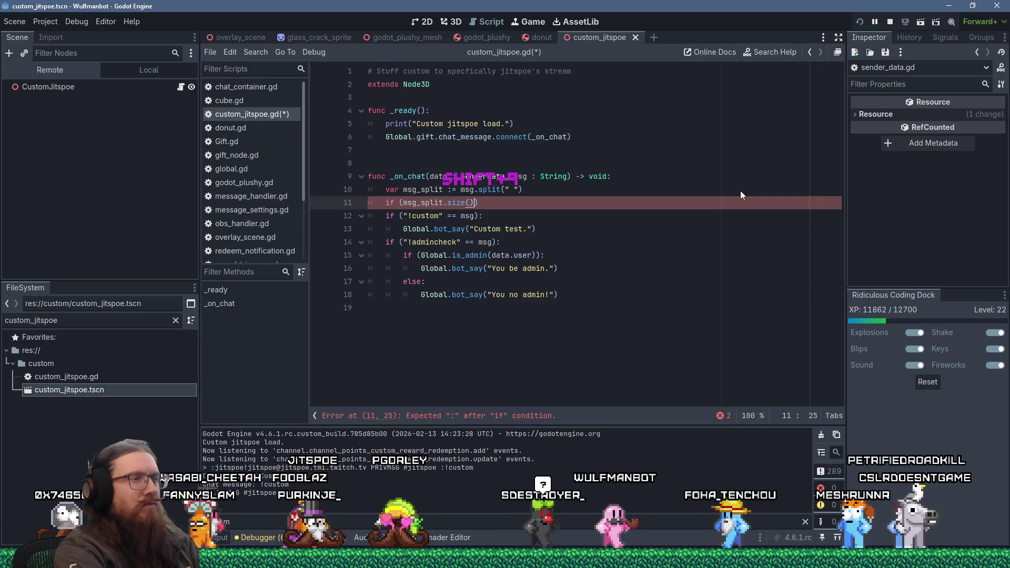
pyautogui.write(')')
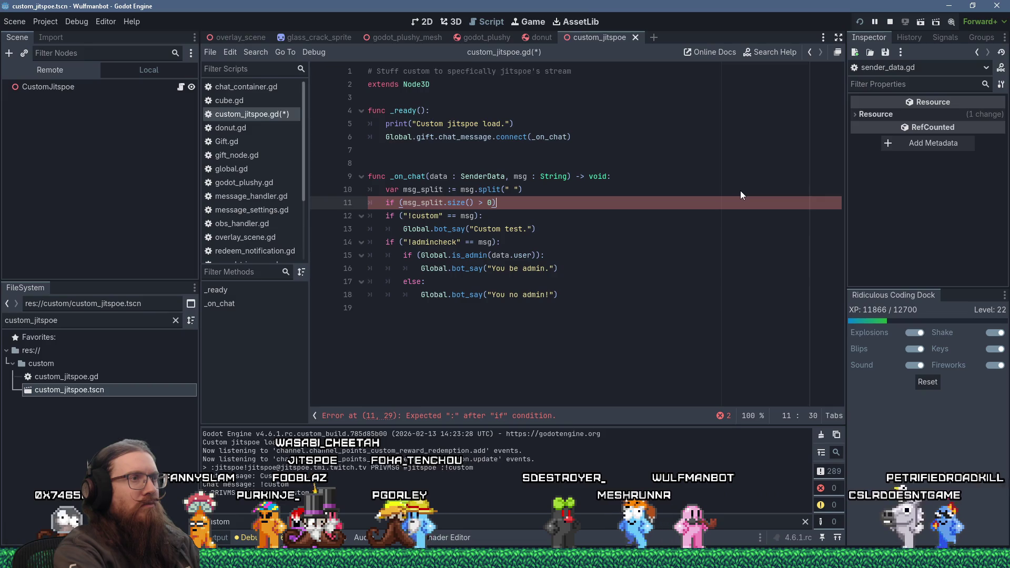
pyautogui.write(':')
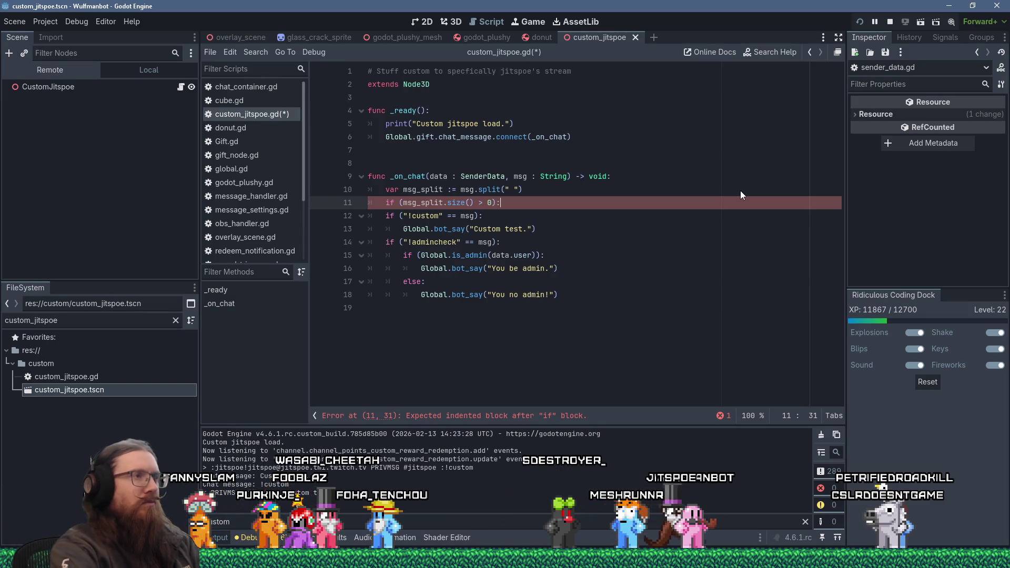
pyautogui.hotkey('shift', 'Down')
pyautogui.hotkey('shift', 'Down')
pyautogui.hotkey('shift', 'Down')
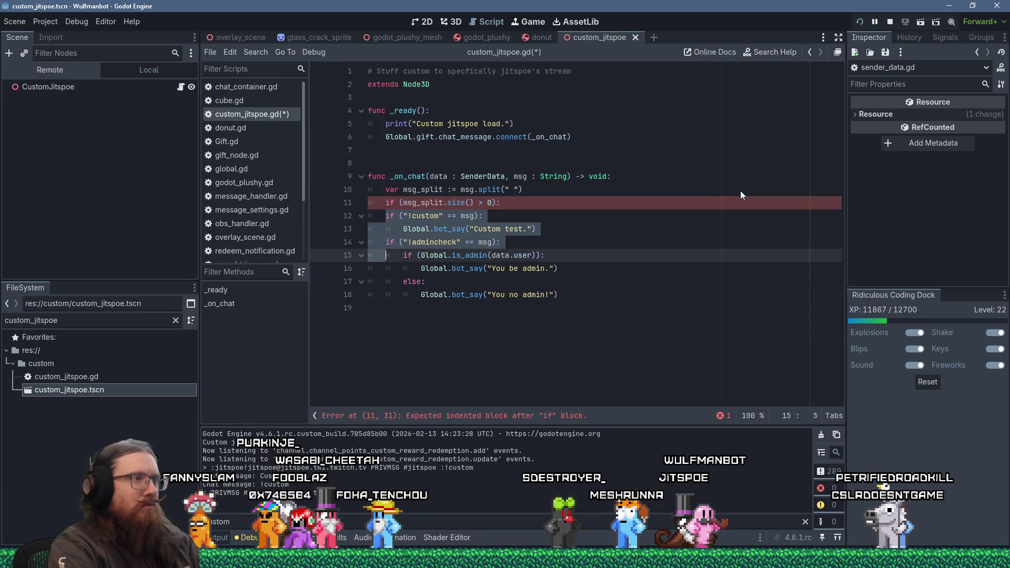
# Step: Indent the command checks under the size check and add var command := msg_split[0]
pyautogui.hotkey('shift', 'Down')
pyautogui.hotkey('shift', 'Down')
pyautogui.hotkey('shift', 'Down')
pyautogui.press('Tab')
pyautogui.hotkey('shift', 'Up')
pyautogui.hotkey('shift', 'Up')
pyautogui.hotkey('shift', 'Up')
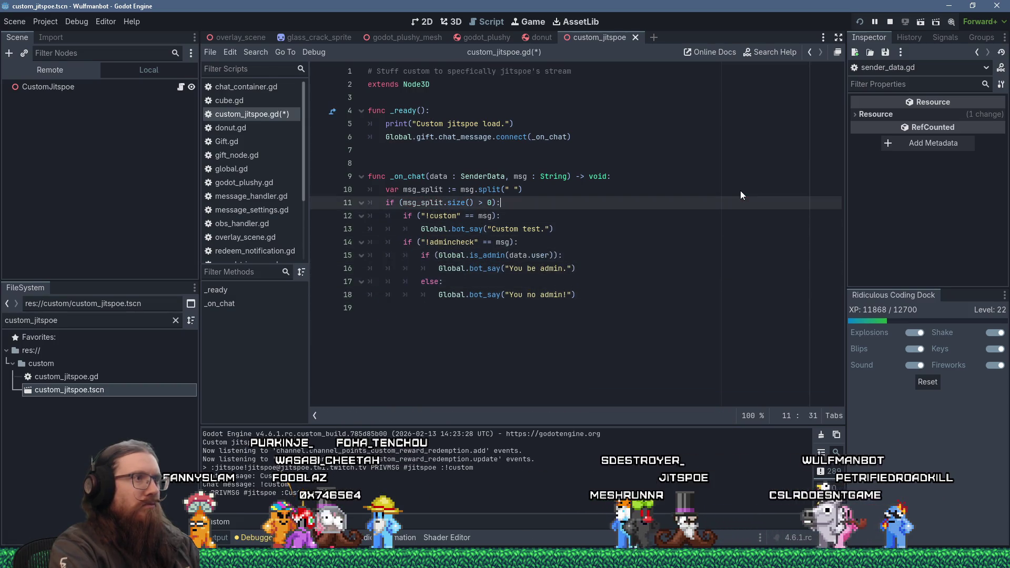
pyautogui.press('Return')
pyautogui.write('var ')
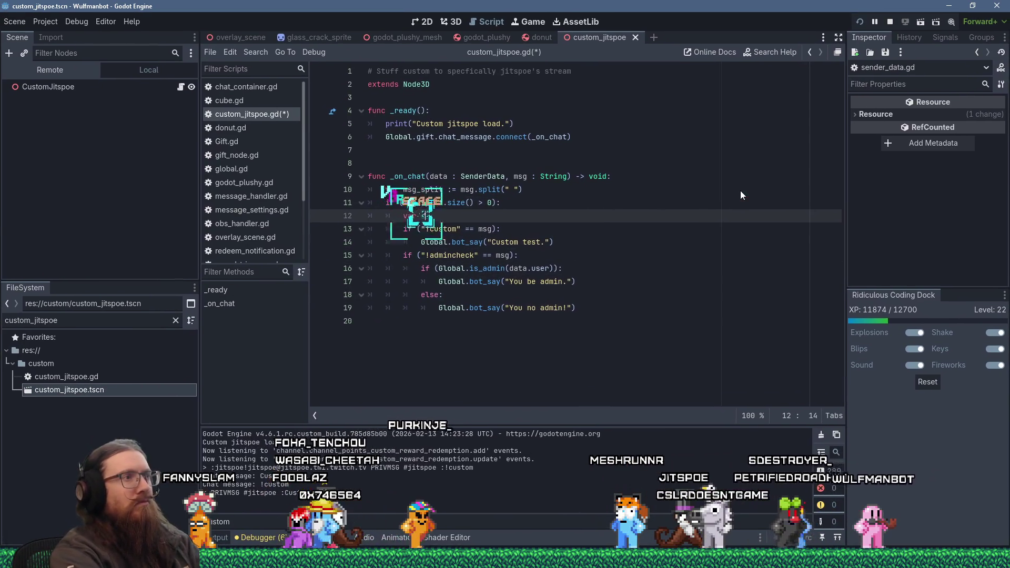
pyautogui.write('command := ')
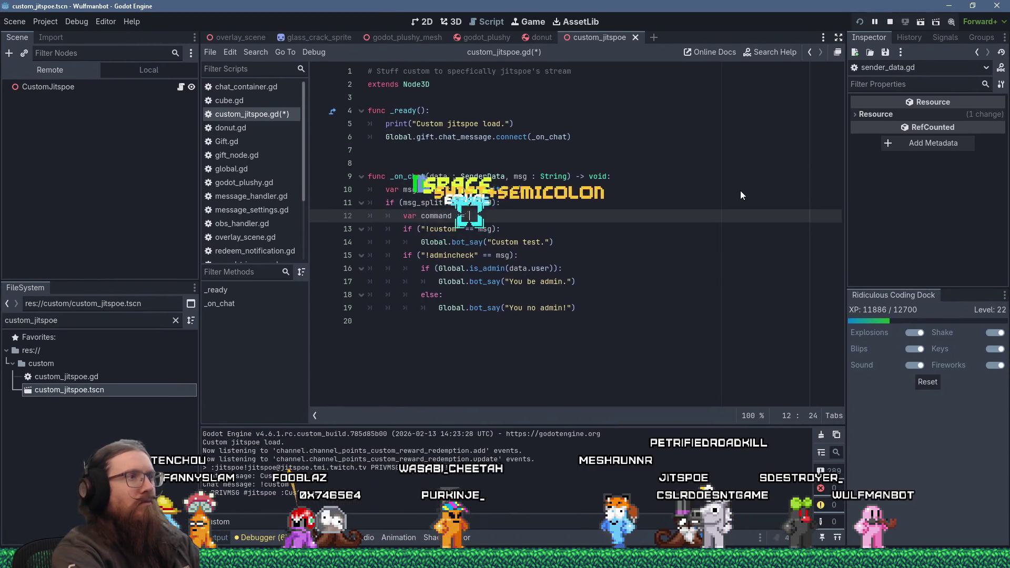
pyautogui.write('msg_split')
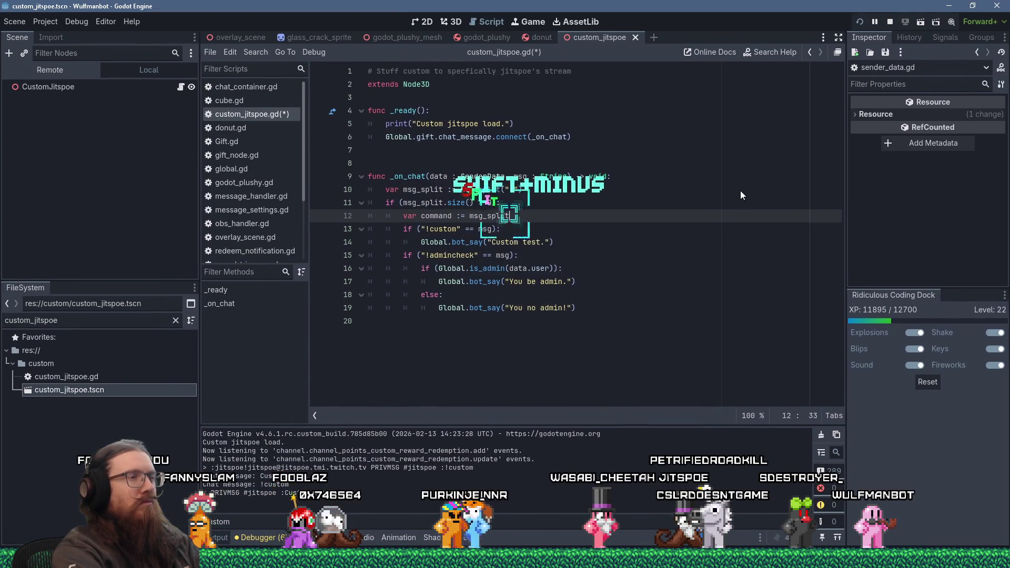
pyautogui.write('[0]')
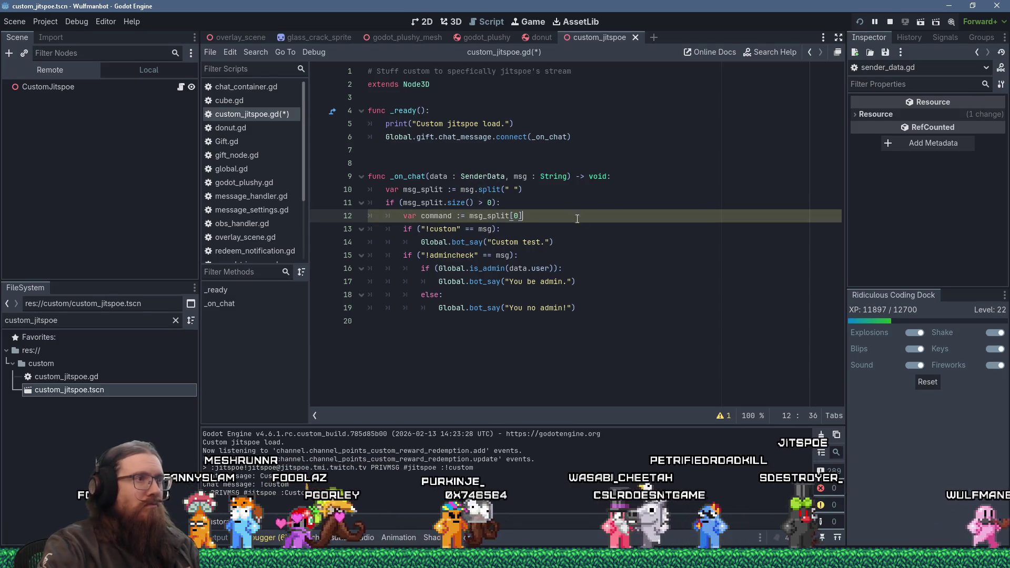
# Step: Compare command instead of msg in both ifs, change the reply to "Custom test!", and save
pyautogui.doubleClick(486, 229)
pyautogui.write('comma')
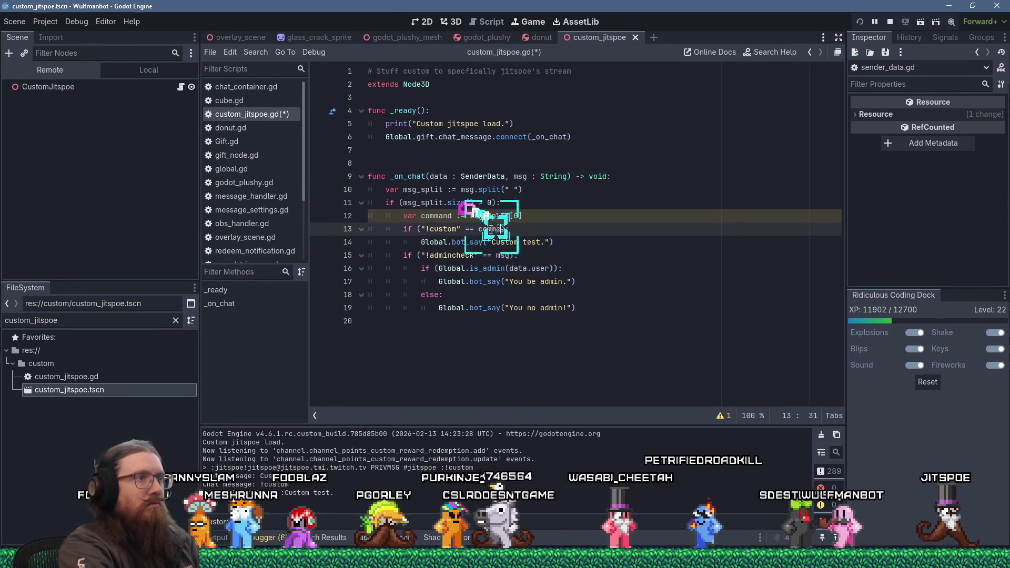
pyautogui.press('Return')
pyautogui.press('Down')
pyautogui.press('Left')
pyautogui.press('BackSpace')
pyautogui.write('!')
pyautogui.press('Down')
pyautogui.press('Left')
pyautogui.press('Left')
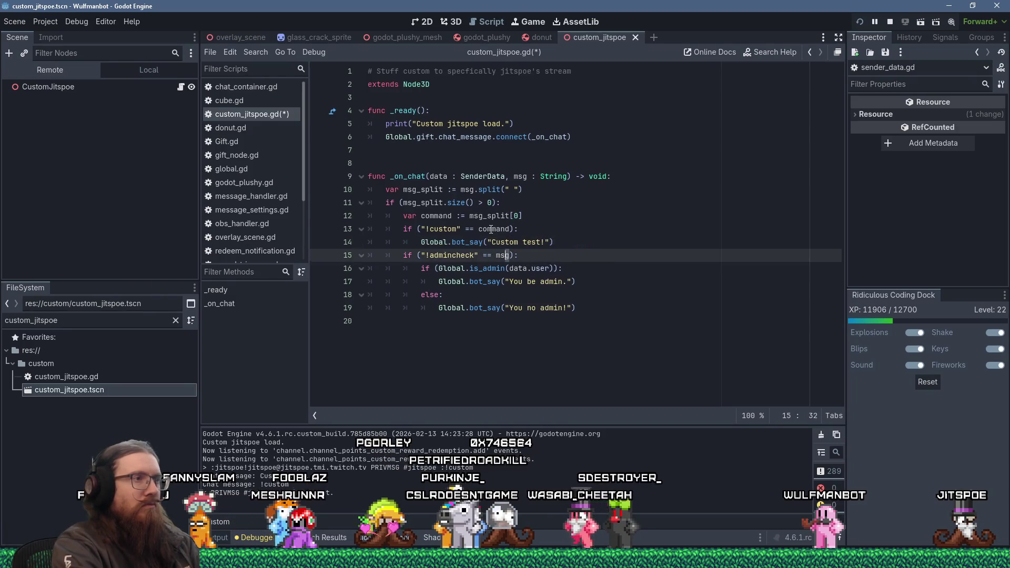
pyautogui.write('mand')
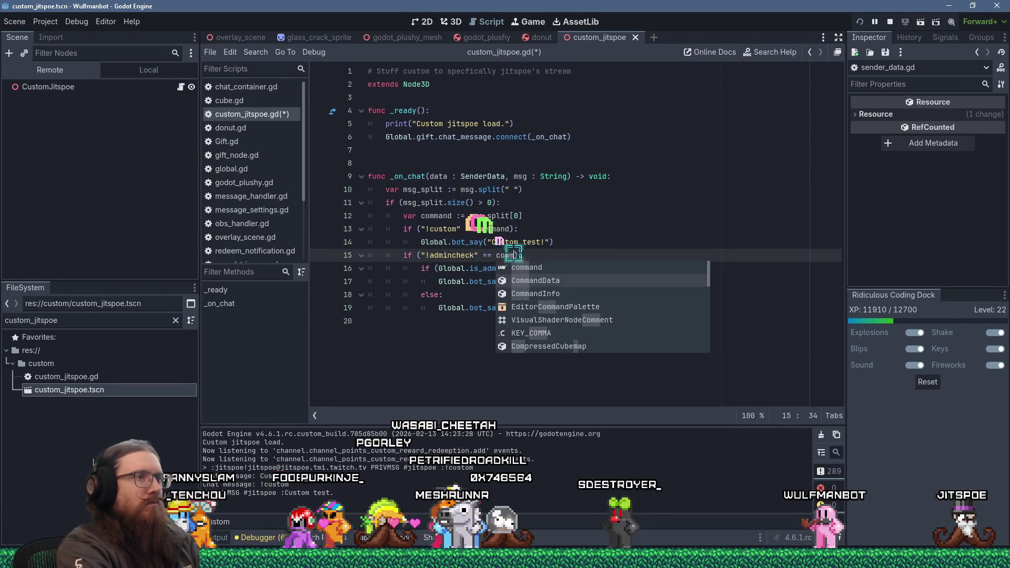
pyautogui.hotkey('ctrl', 's')
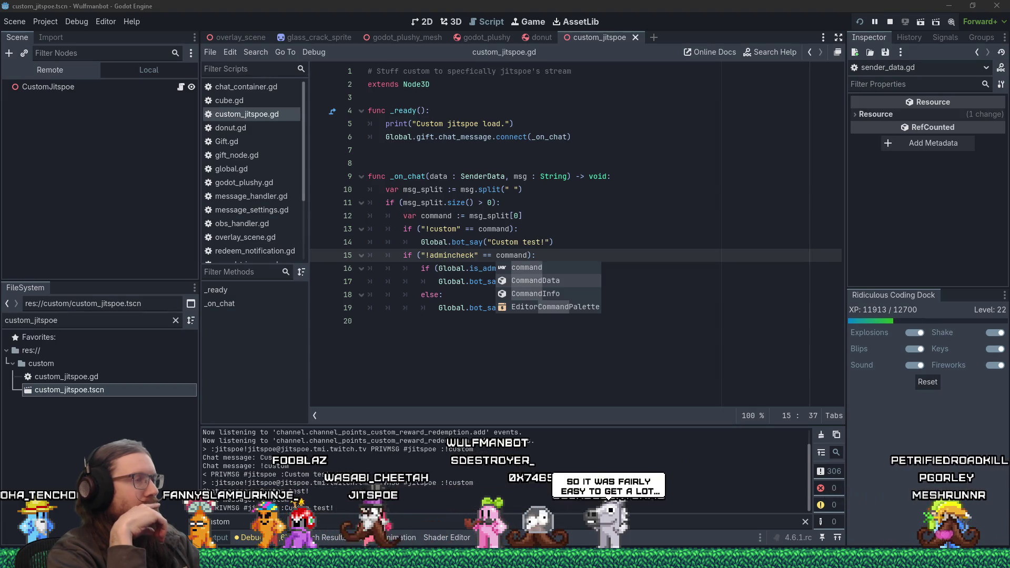
pyautogui.click(598, 229)
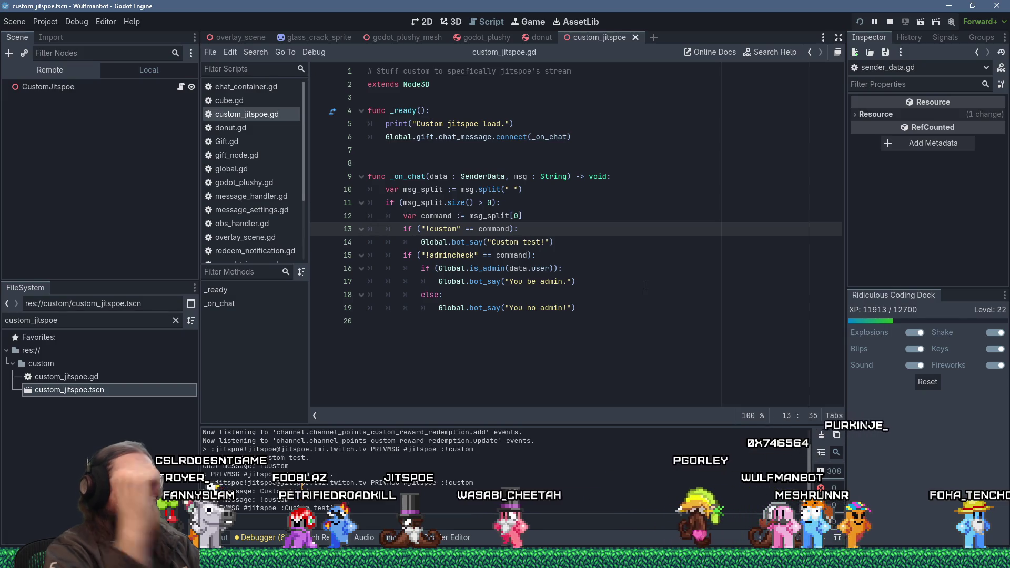
# Step: Add a blank line after the command variable and an indented if ("!thank" in command): check after the !admincheck block
pyautogui.press('Up')
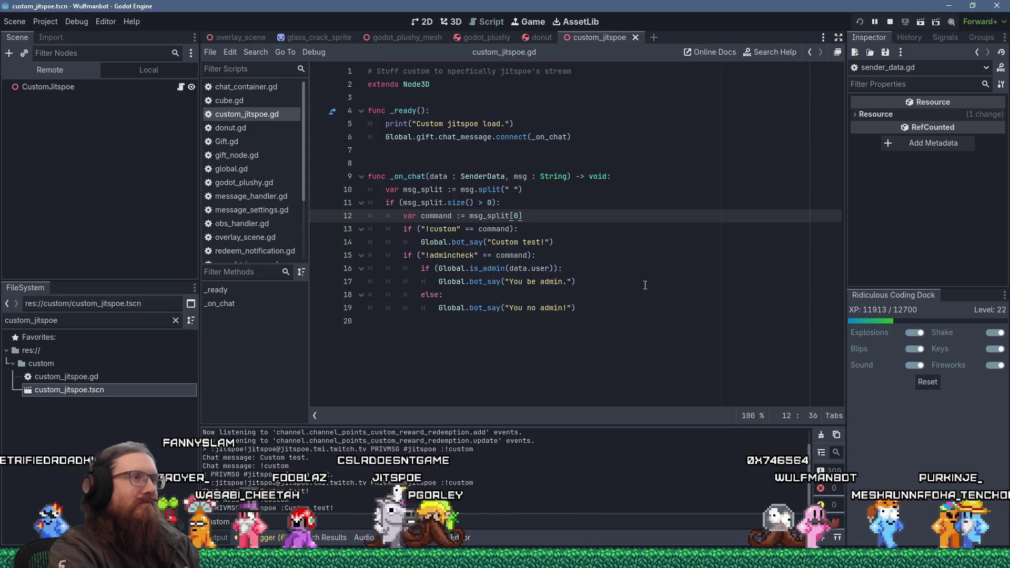
pyautogui.press('Return')
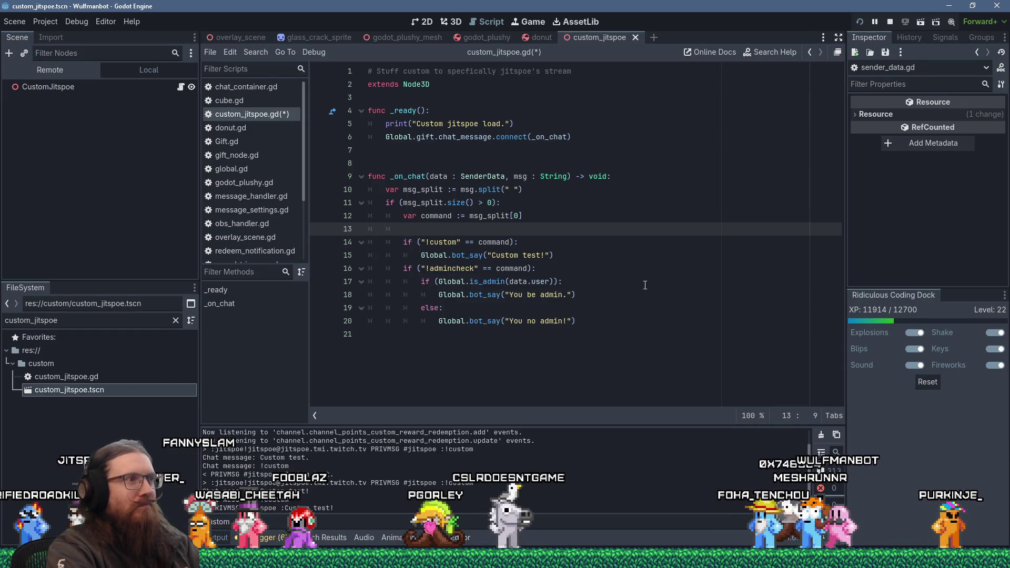
pyautogui.press('Down')
pyautogui.press('Down')
pyautogui.press('Down')
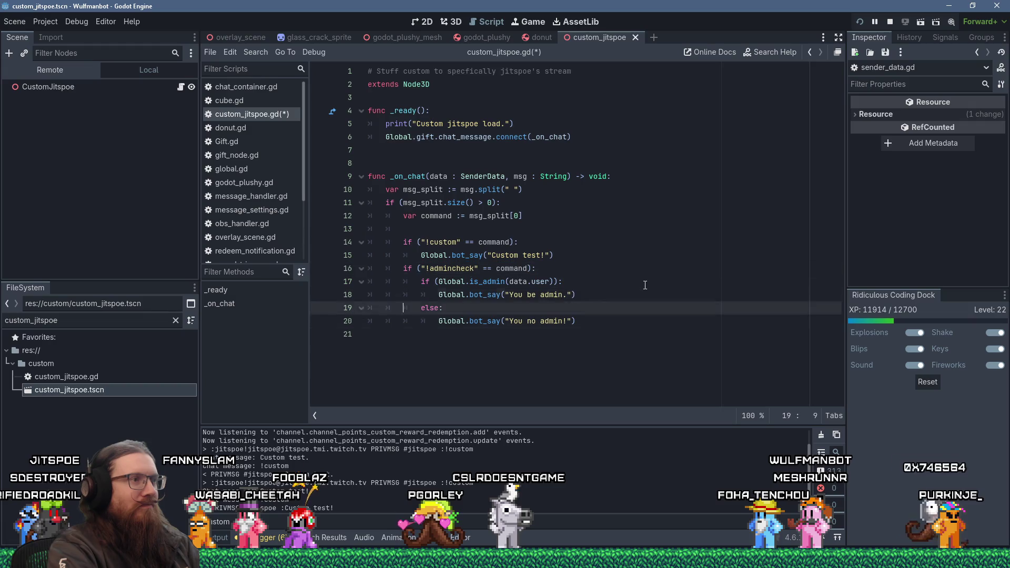
pyautogui.press('Tab')
pyautogui.press('Tab')
pyautogui.write('if (!')
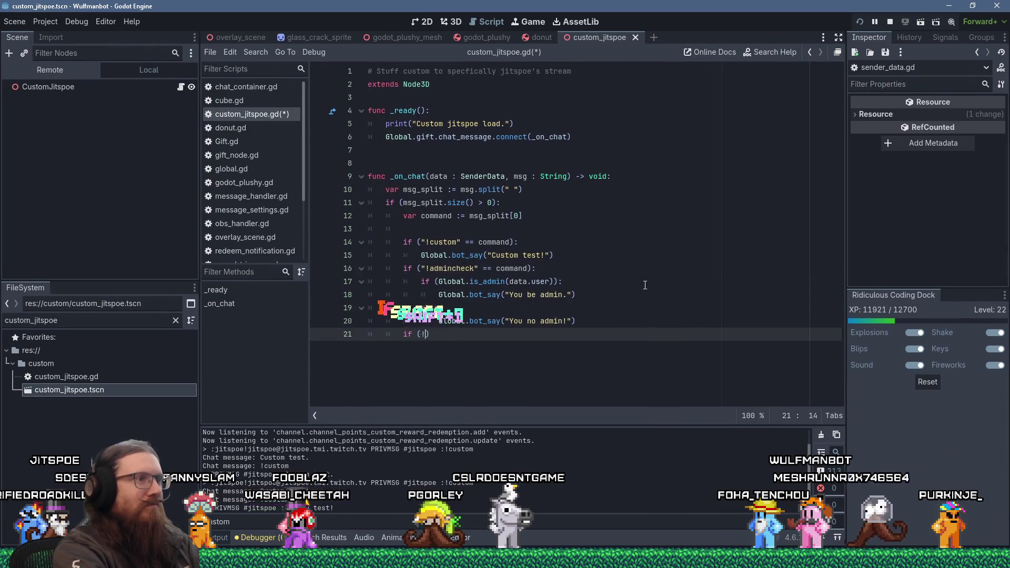
pyautogui.press('BackSpace')
pyautogui.write('"!')
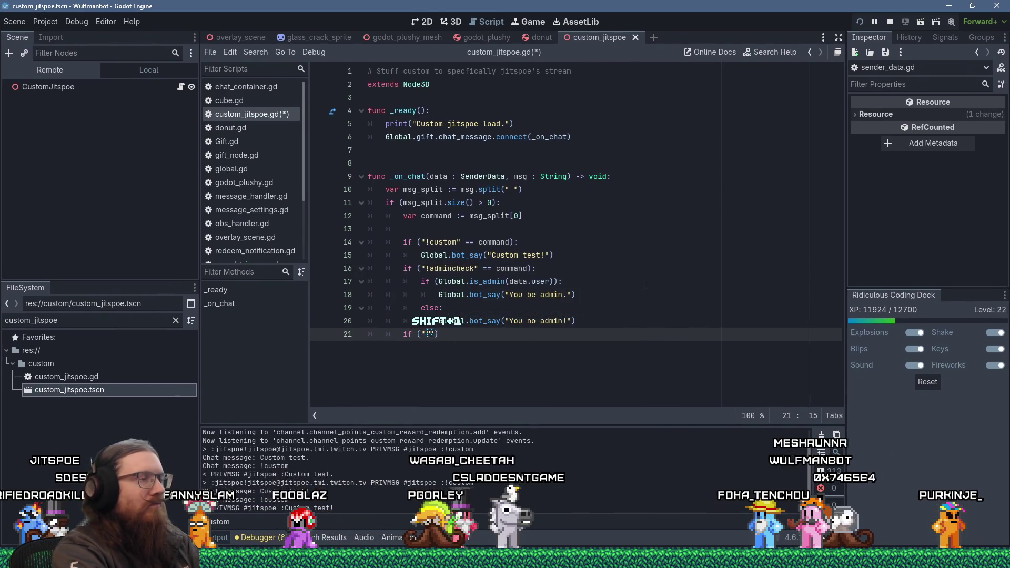
pyautogui.write('thank" ')
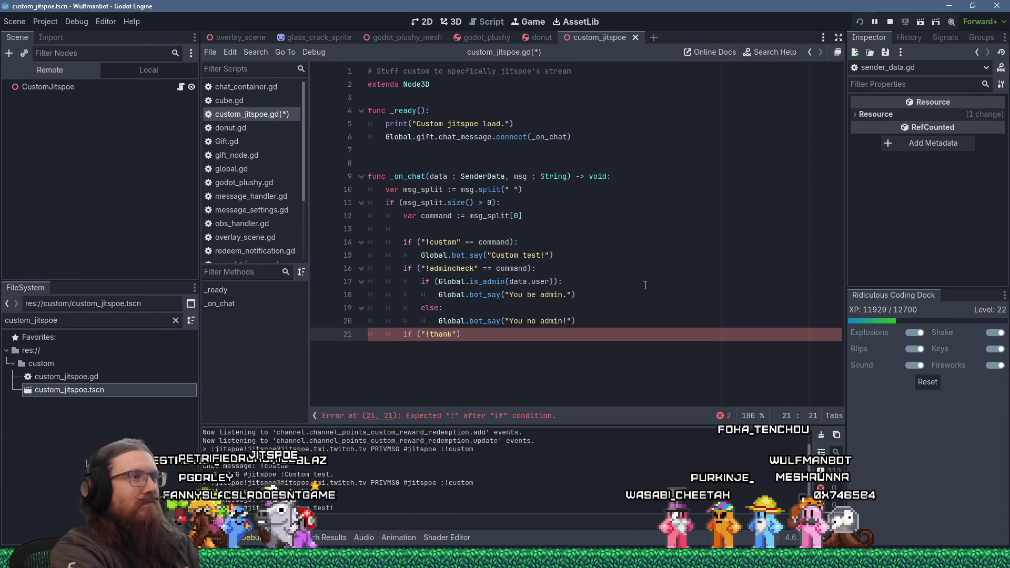
pyautogui.write('in command):')
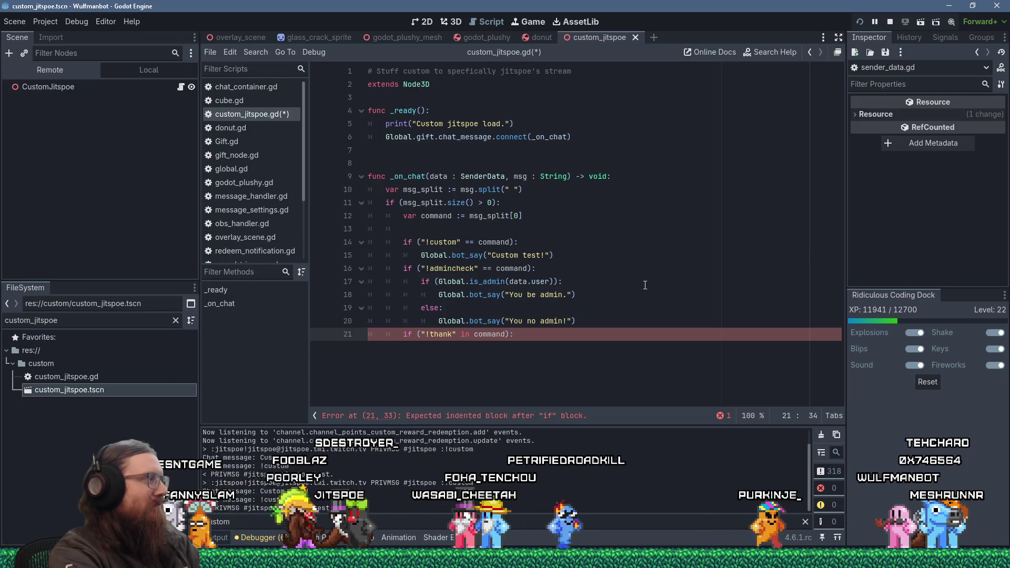
pyautogui.press('Return')
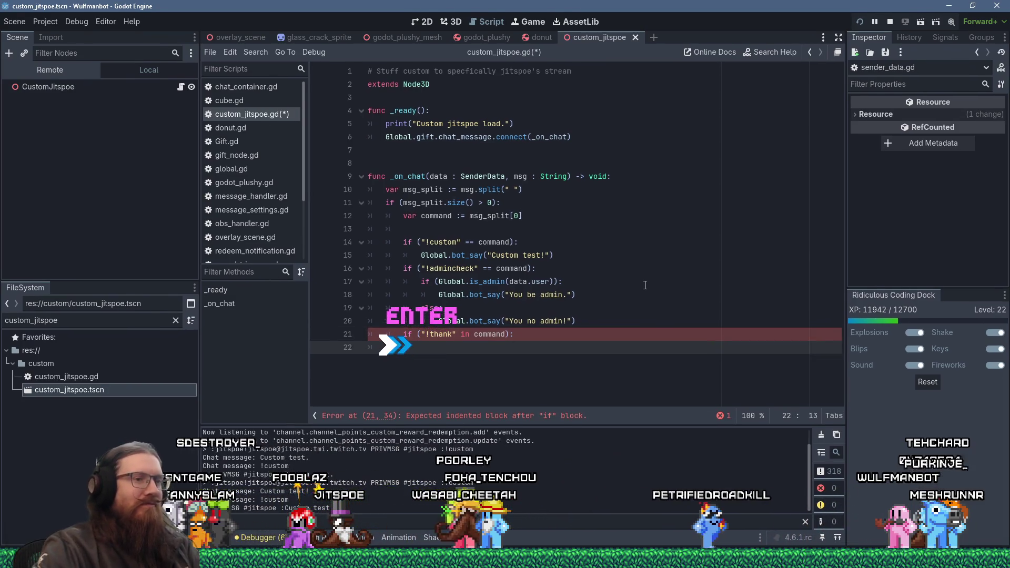
pyautogui.hotkey('alt', 'Tab')
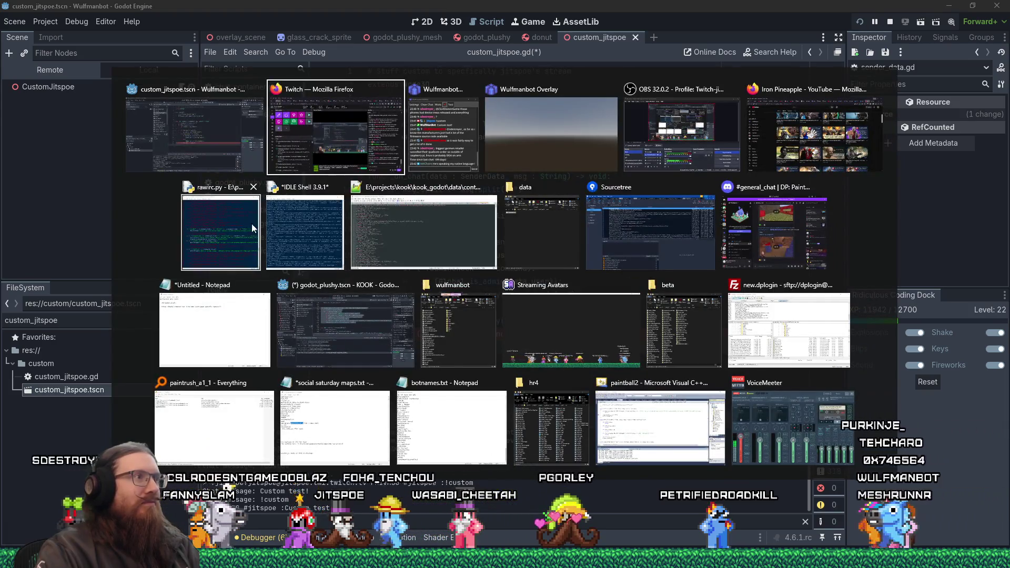
pyautogui.press('Escape')
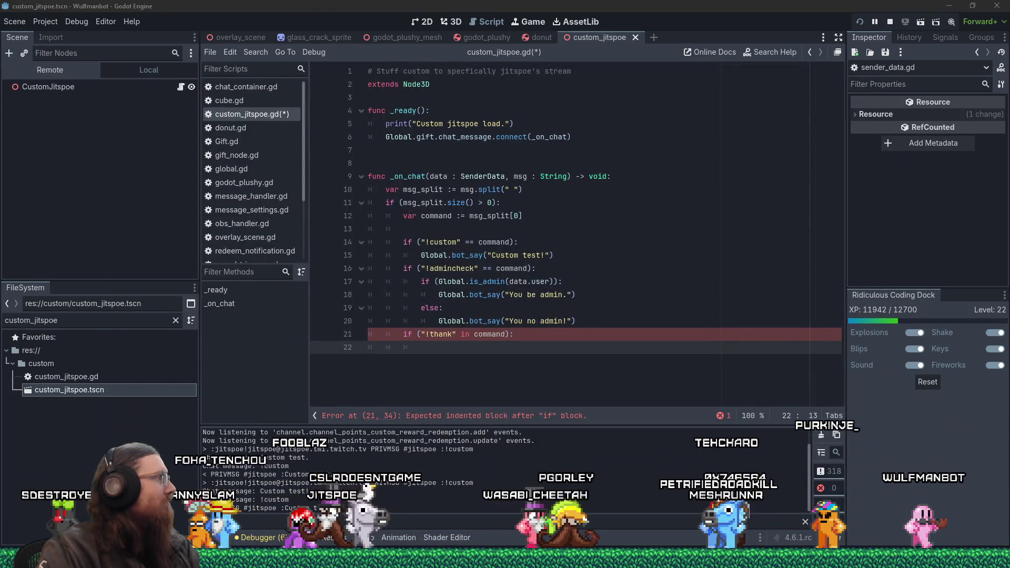